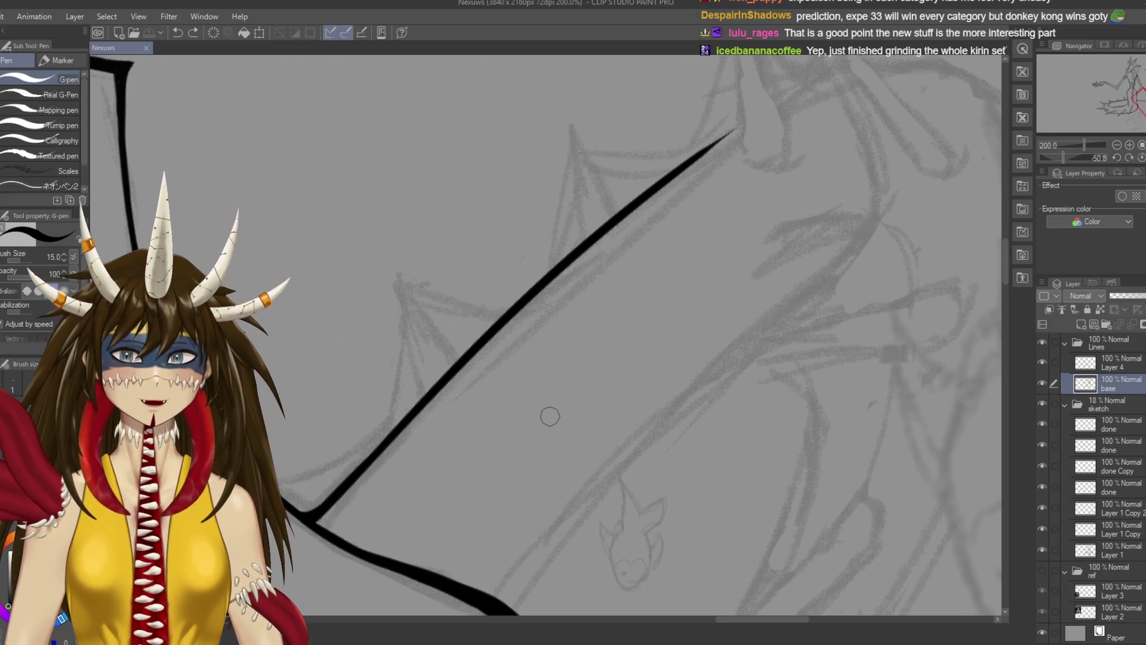
Darken the wing joint and retrace the long diagonal wing line in a bolder stroke
mouse_move(649, 261)
left_mouse_down()
mouse_move(798, 45)
mouse_move(802, 101)
left_mouse_up()
left_click_drag(456, 343, 472, 339)
left_click_drag(532, 280, 696, 127)
key("ctrl+z")
left_click_drag(537, 276, 759, 66)
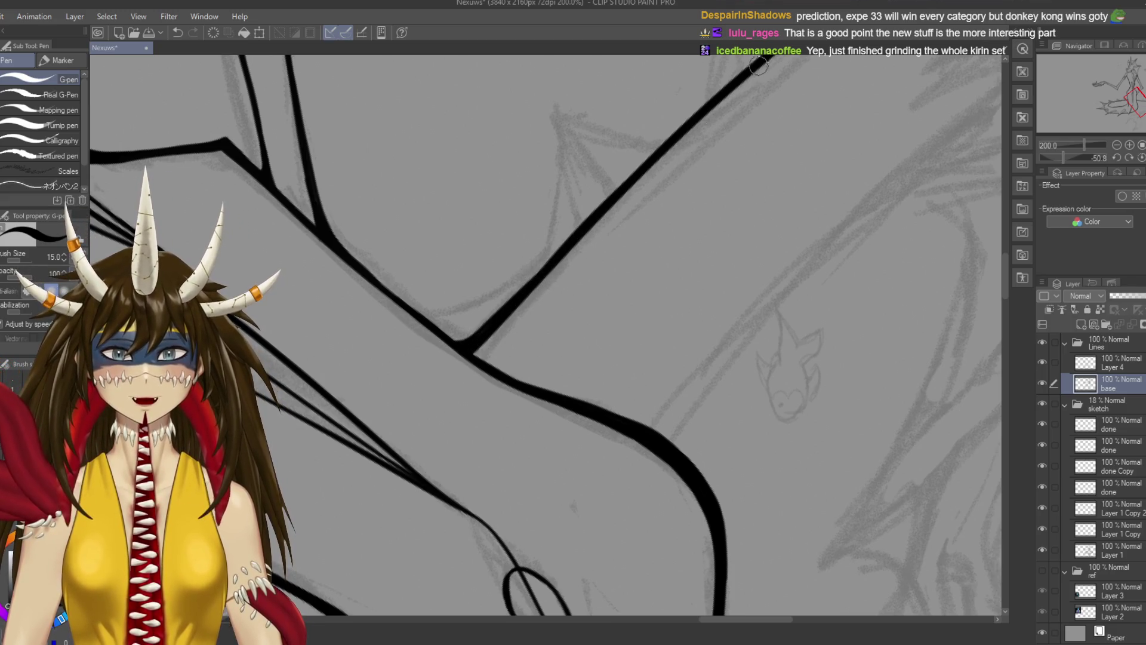
left_click_drag(666, 330, 654, 380)
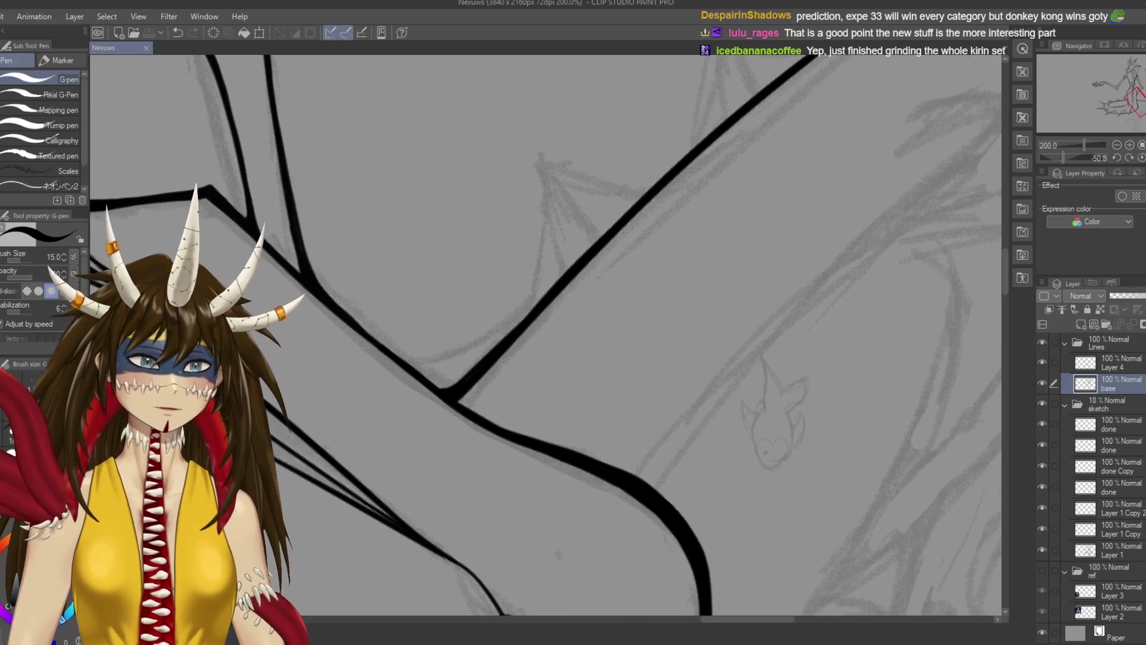
Save the drawing, reduce the pen size to 8, and select Layer 4
key("ctrl+s")
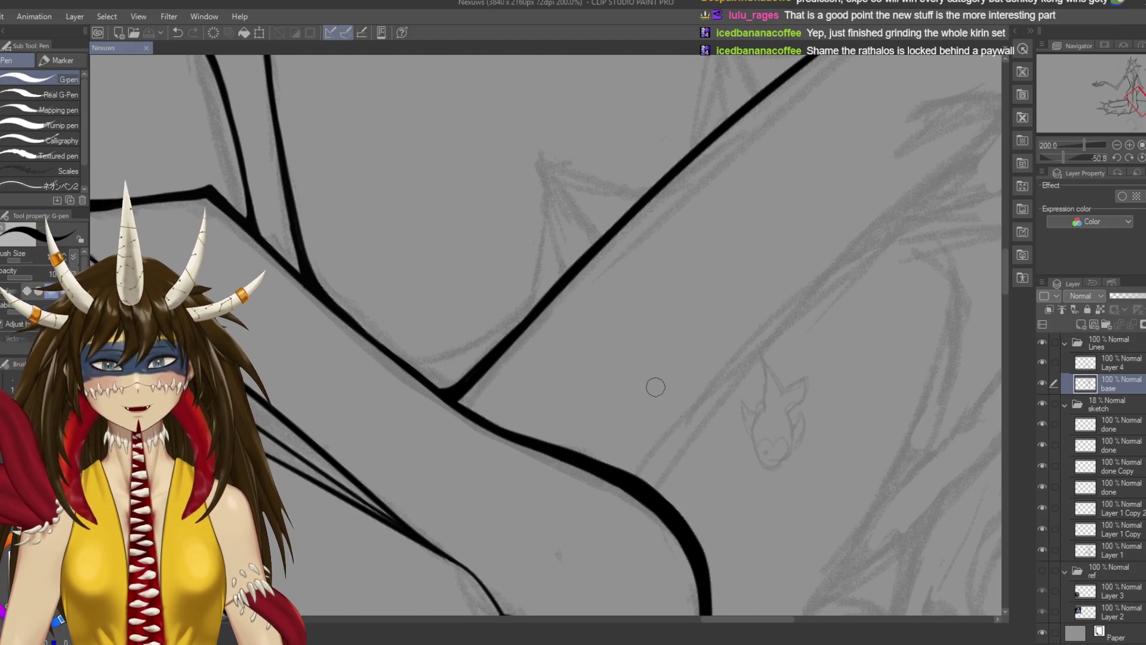
key("bracketleft")
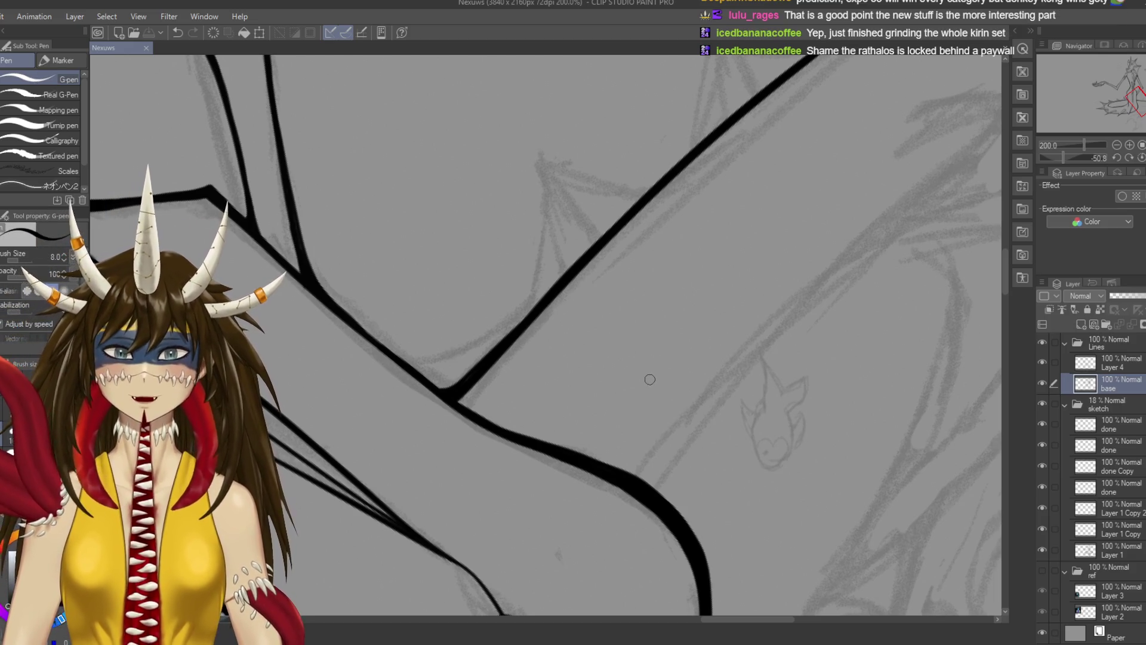
left_click(1116, 363)
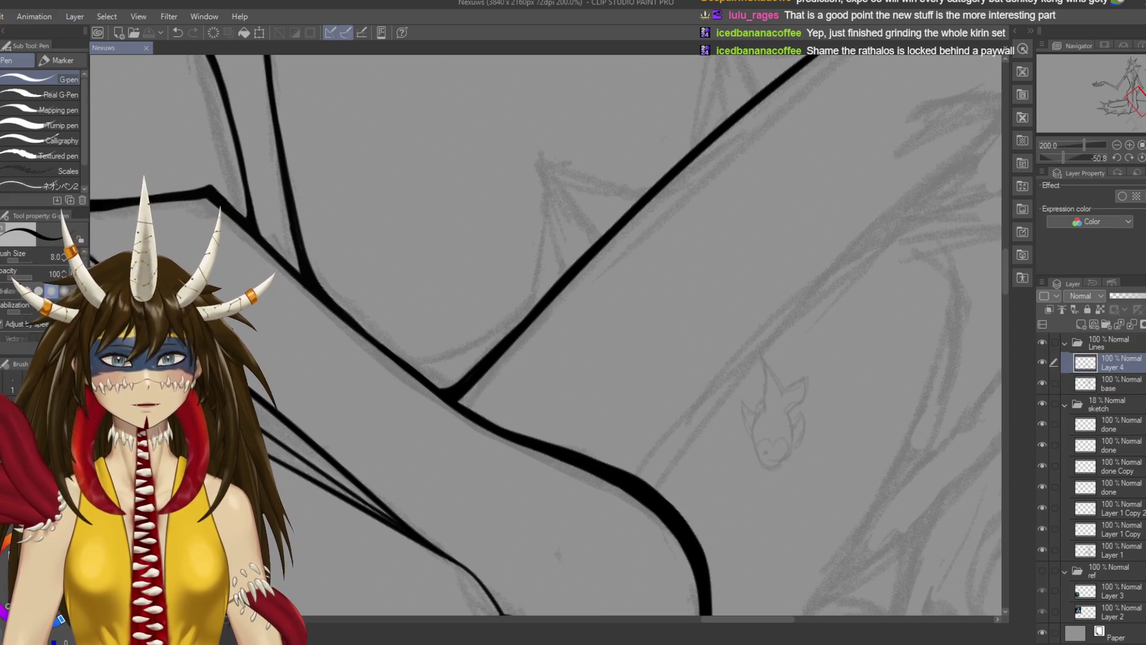
Rotate the canvas so the lower wing edge lies flatter for inking
left_click_drag(555, 334, 596, 364)
left_click_drag(601, 304, 598, 186)
key("ctrl+z")
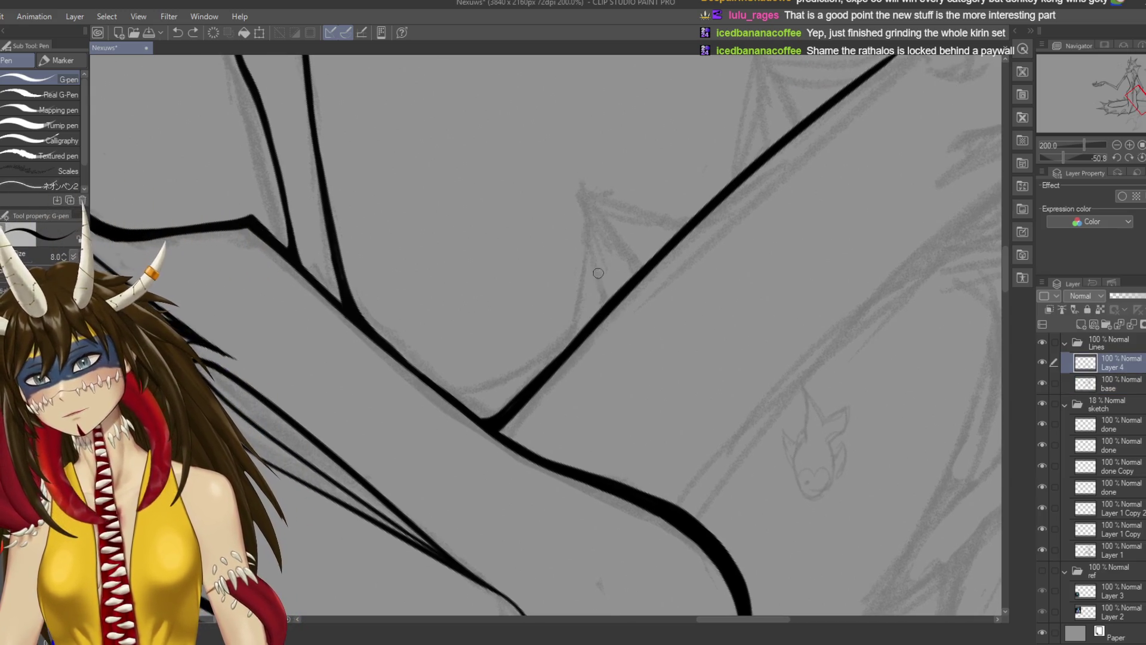
key("r")
mouse_move(657, 239)
left_mouse_down()
mouse_move(597, 334)
mouse_move(642, 204)
left_mouse_up()
key("p")
Draw a thin spike rising from the wing edge on Layer 4, redrawing it until it fits
key("ctrl+z")
left_click_drag(608, 335, 642, 205)
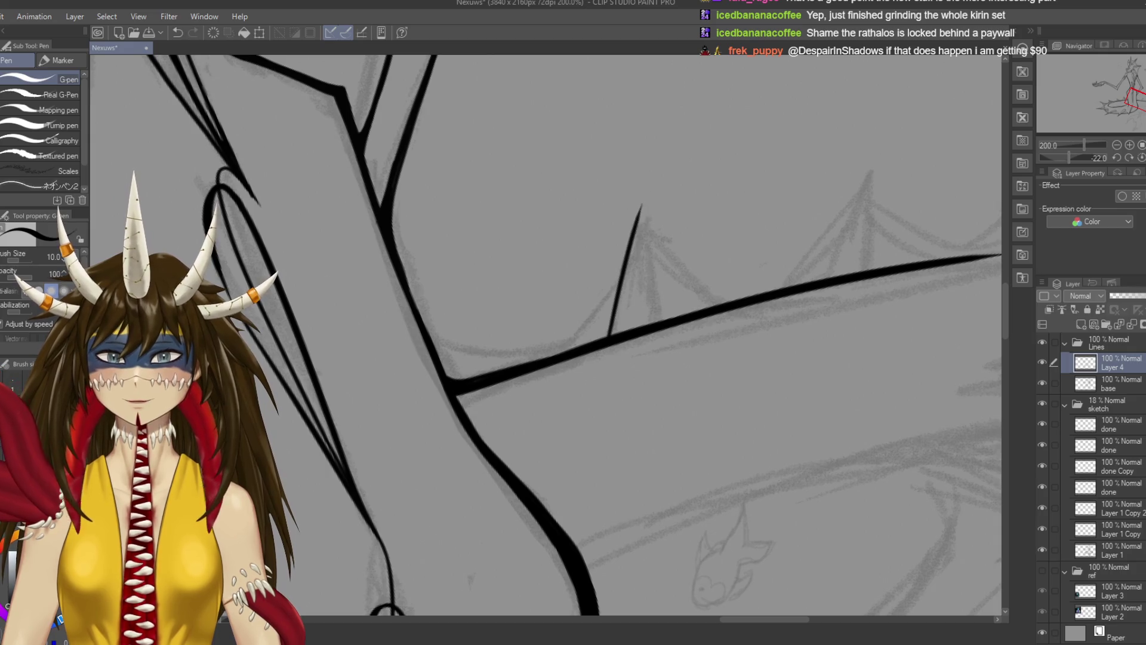
key("ctrl+z")
left_click_drag(610, 335, 644, 197)
key("ctrl+z")
mouse_move(610, 335)
left_mouse_down()
mouse_move(651, 189)
mouse_move(659, 320)
mouse_move(650, 186)
left_mouse_up()
key("ctrl+z")
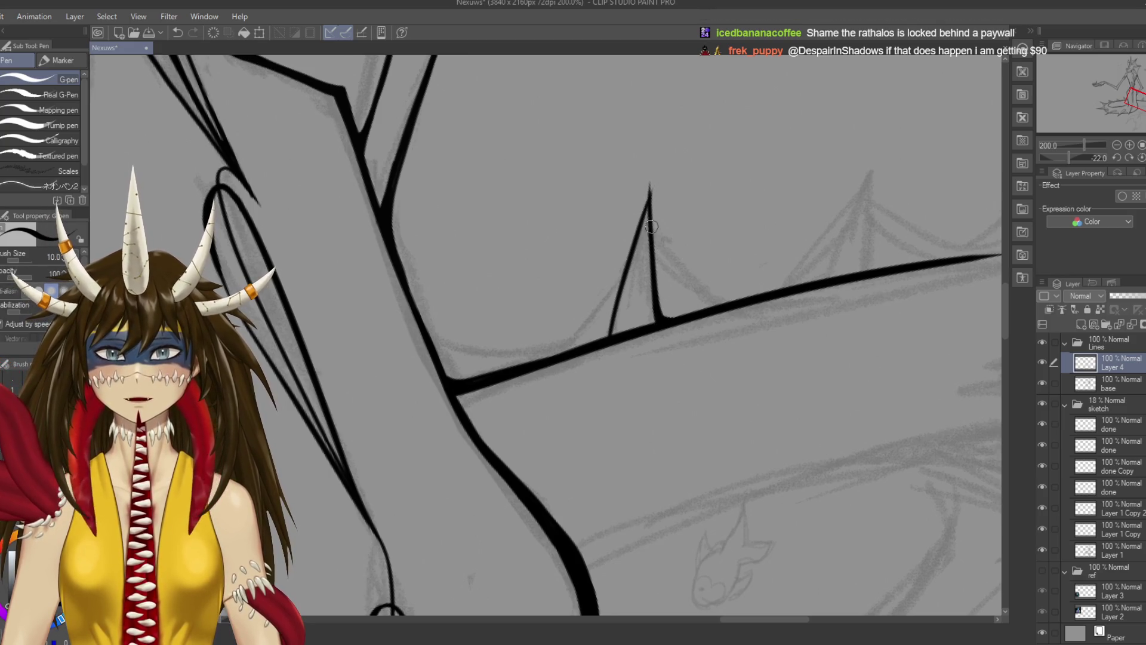
Trim the spike's tip with the eraser, re-ink it sharper and longer, and save
key("e")
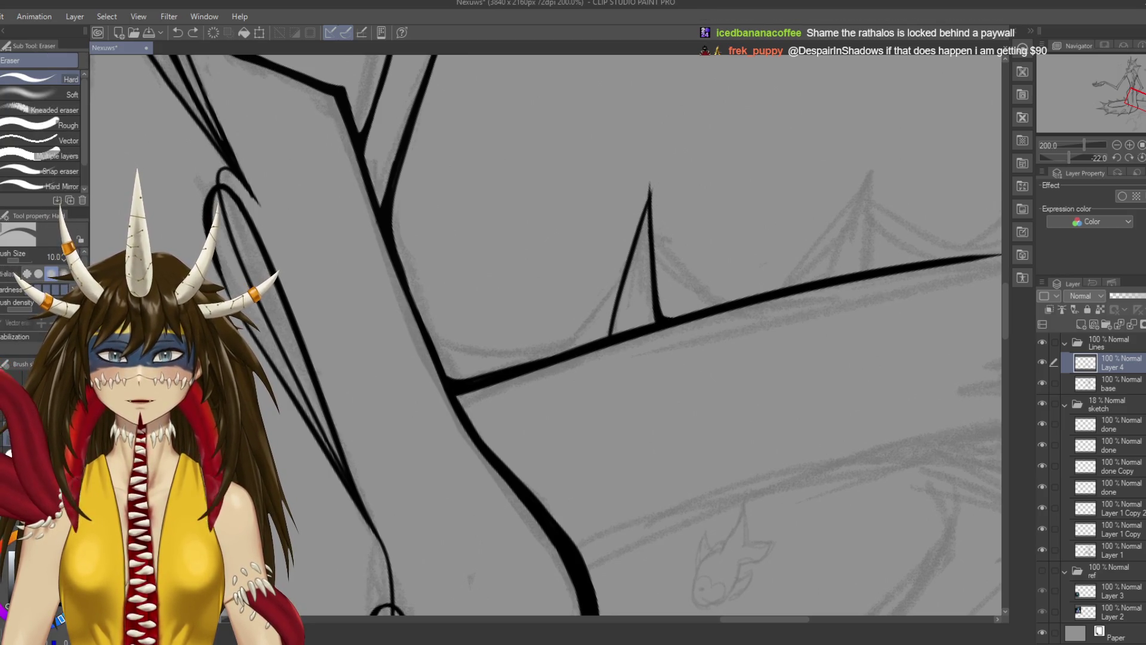
key("ctrl+s")
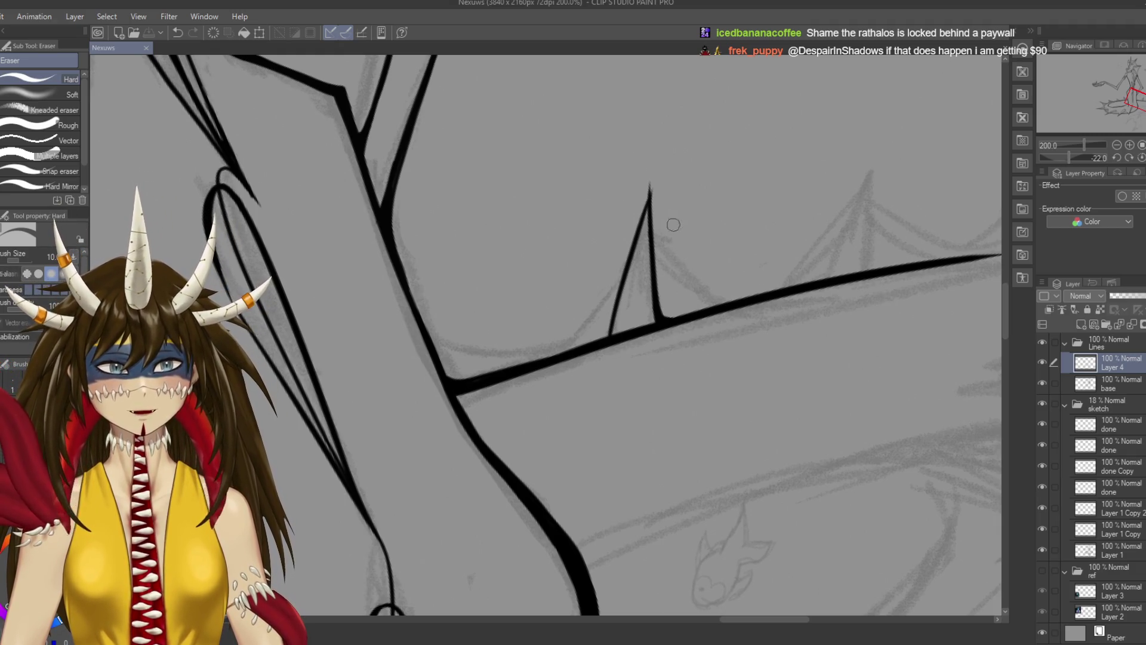
left_click_drag(654, 190, 657, 206)
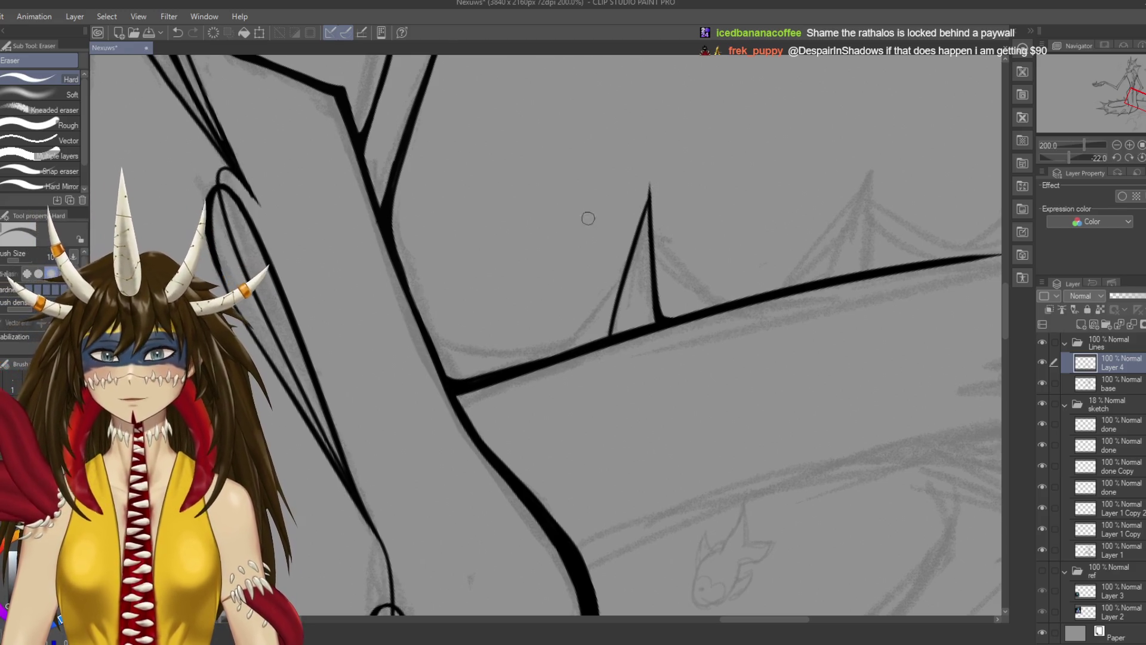
key("p")
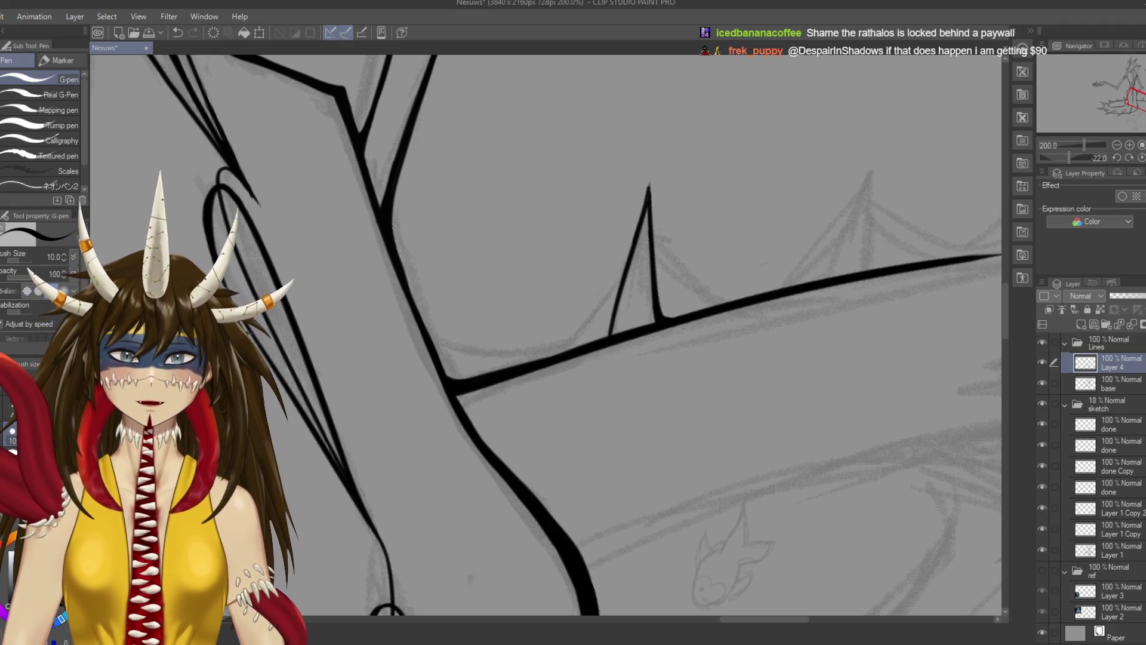
left_click_drag(648, 187, 630, 253)
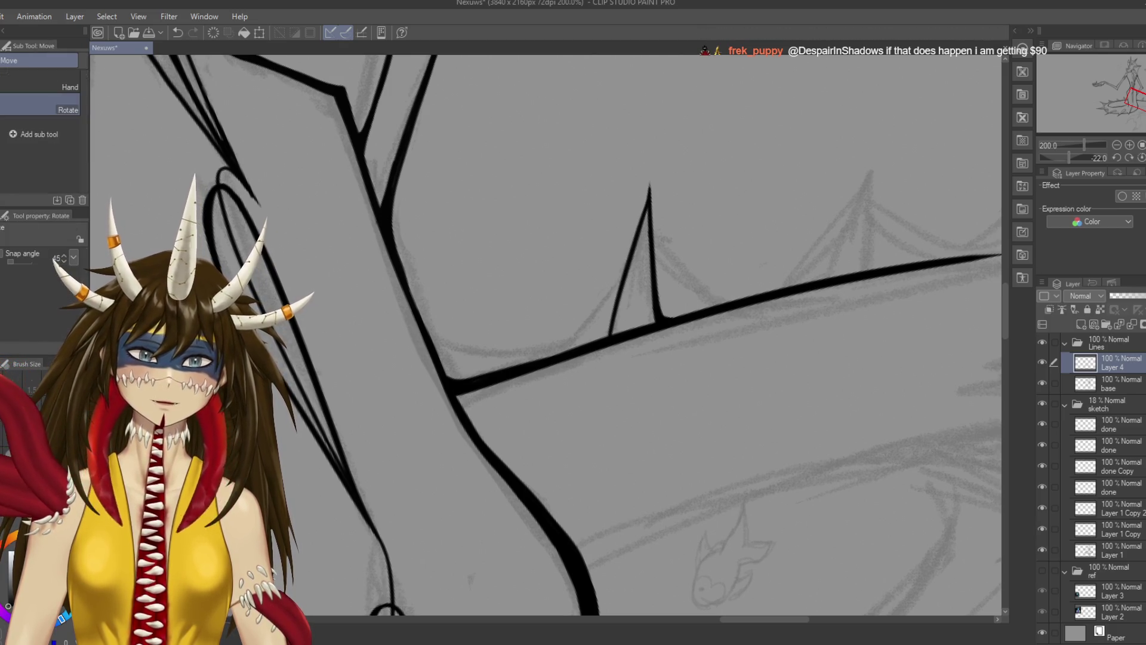
left_click_drag(630, 249, 576, 263)
key("ctrl+s")
scroll(582, 211, "up", 3)
left_click_drag(582, 212, 657, 113)
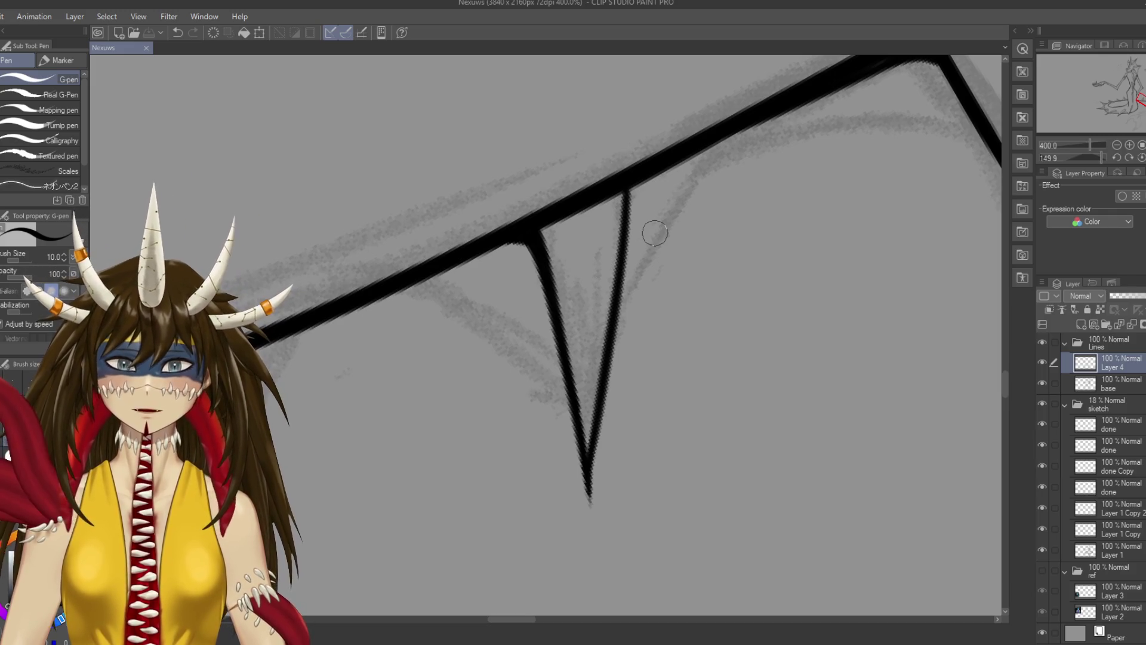
Retrace the spike's right leg in thicker, darker ink to match the left, and save
mouse_move(640, 181)
left_mouse_down()
mouse_move(660, 156)
mouse_move(634, 261)
left_mouse_up()
mouse_move(625, 346)
left_mouse_down()
mouse_move(605, 487)
mouse_move(590, 498)
left_mouse_up()
key("ctrl+s")
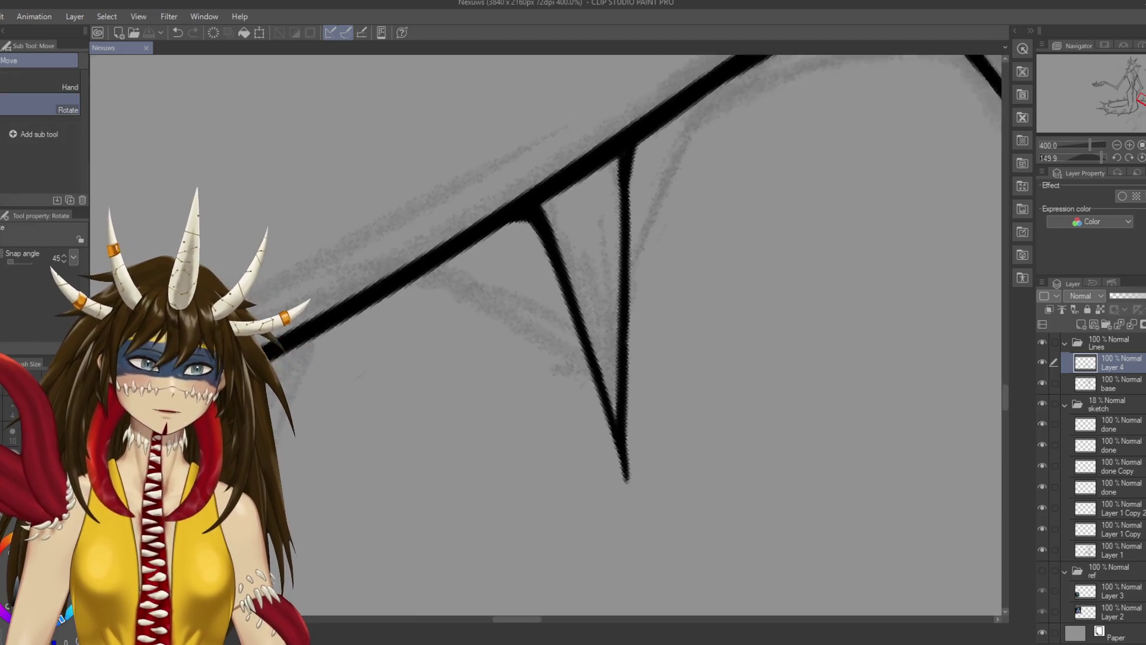
scroll(591, 498, "down", 3)
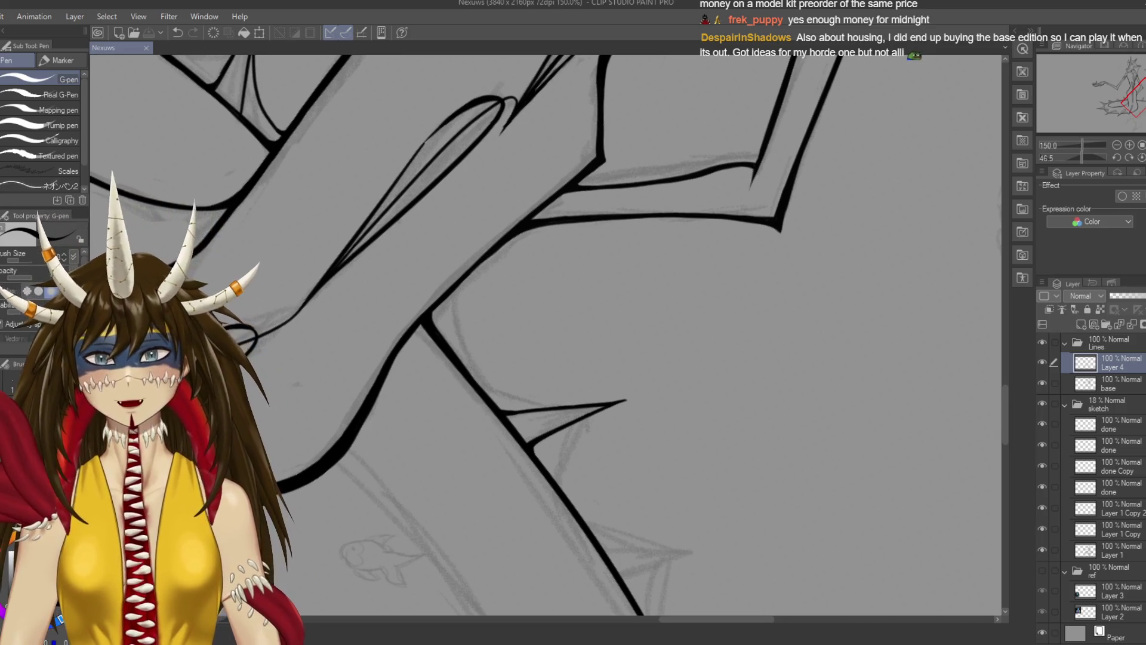
Ink both sides of a new wing spike at pen size 12 and save
left_click_drag(583, 498, 681, 424)
left_click_drag(559, 204, 569, 302)
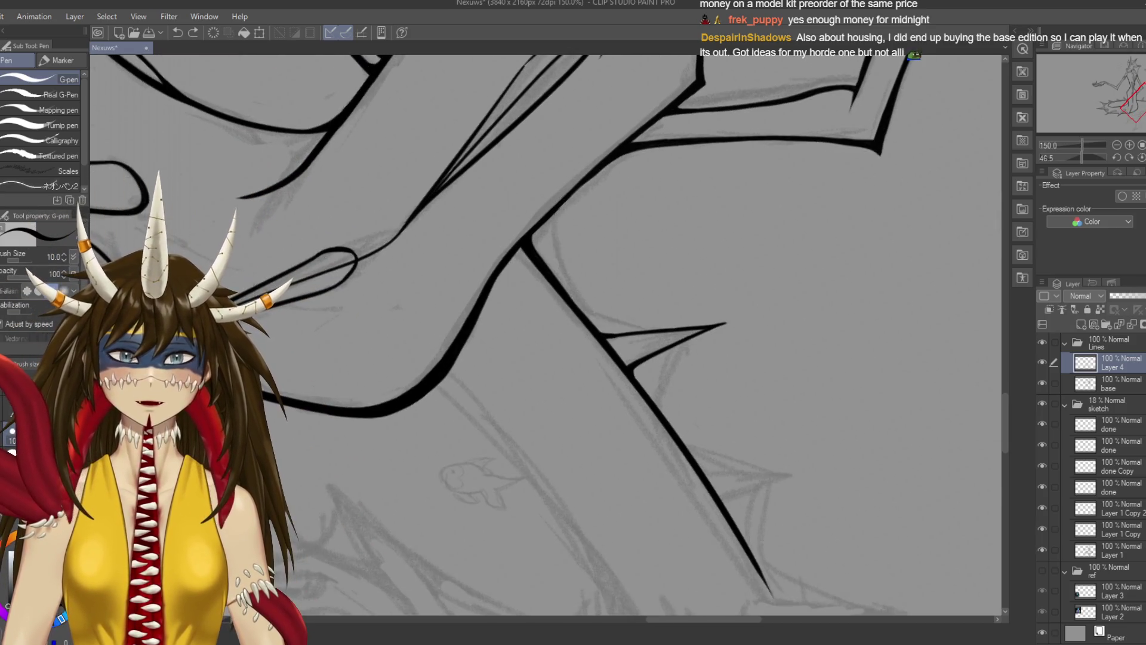
key("bracketright")
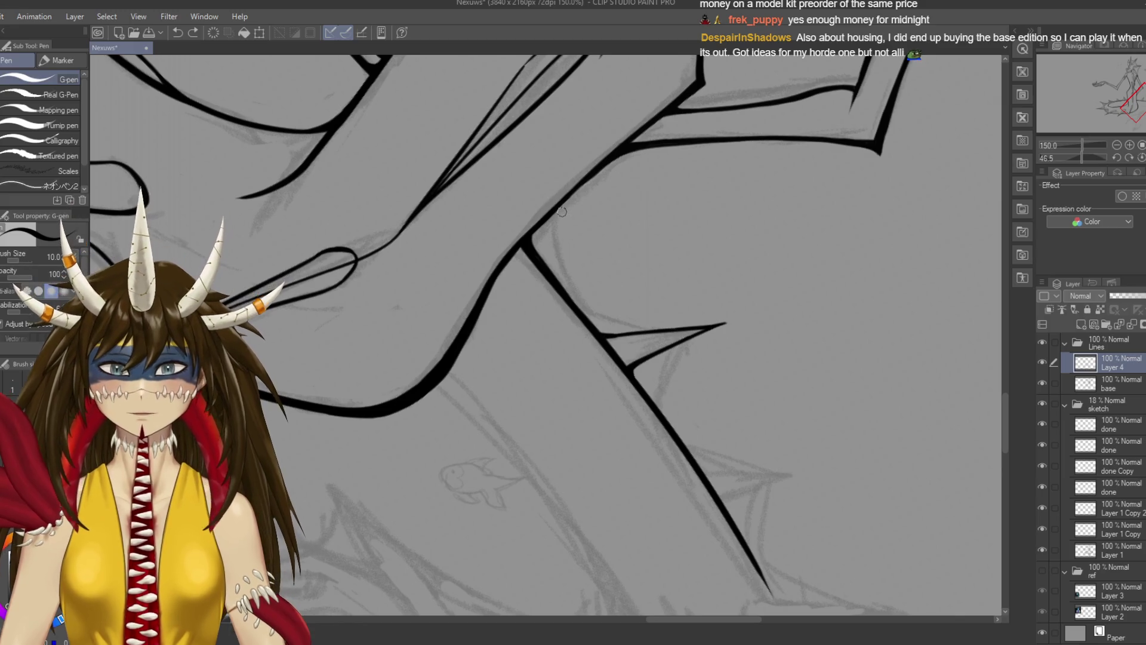
left_click_drag(558, 238, 585, 302)
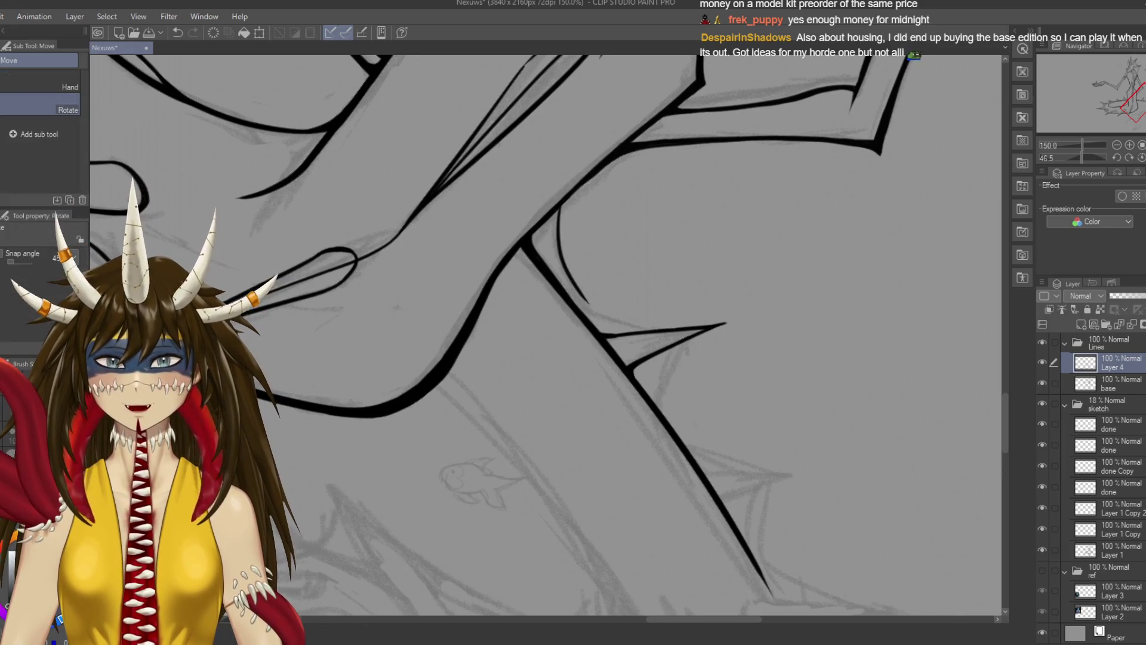
left_click_drag(573, 250, 687, 346)
key("ctrl+s")
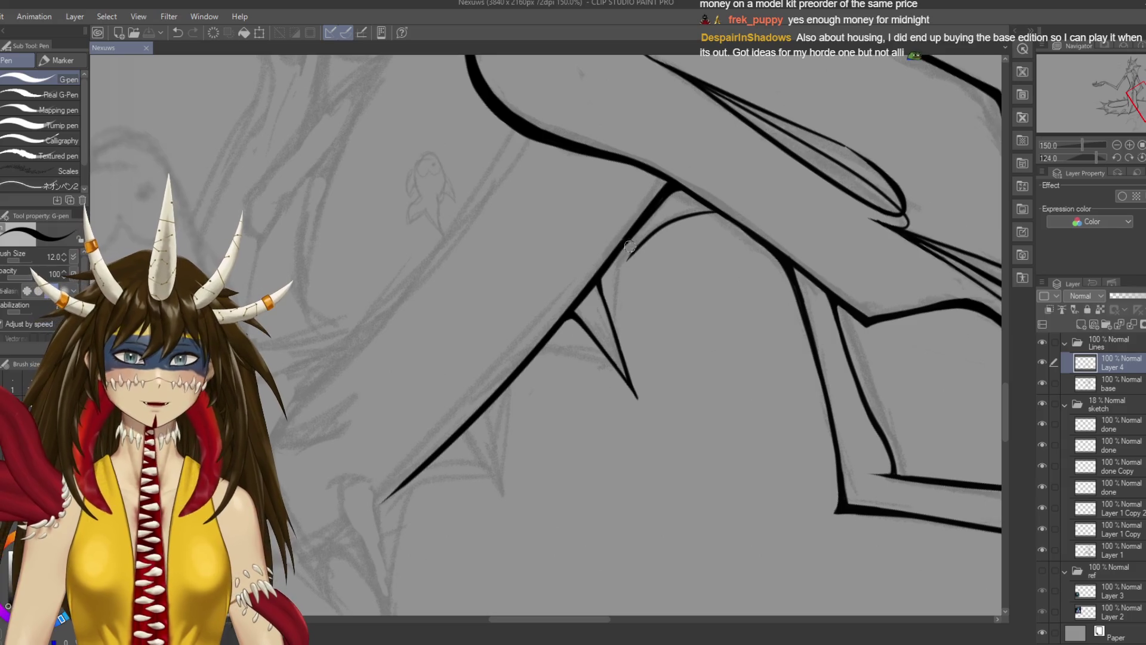
Remove the extended strokes running down from below the curve
key("ctrl+z")
mouse_move(636, 249)
left_mouse_down()
mouse_move(621, 333)
mouse_move(625, 269)
left_mouse_up()
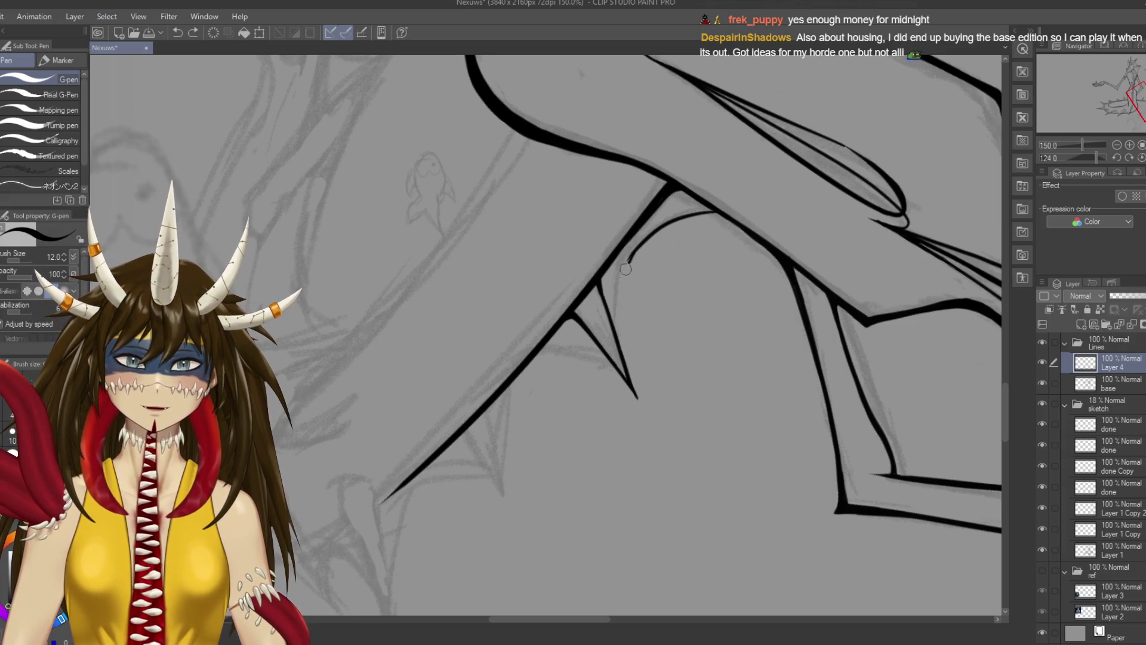
key("ctrl+z")
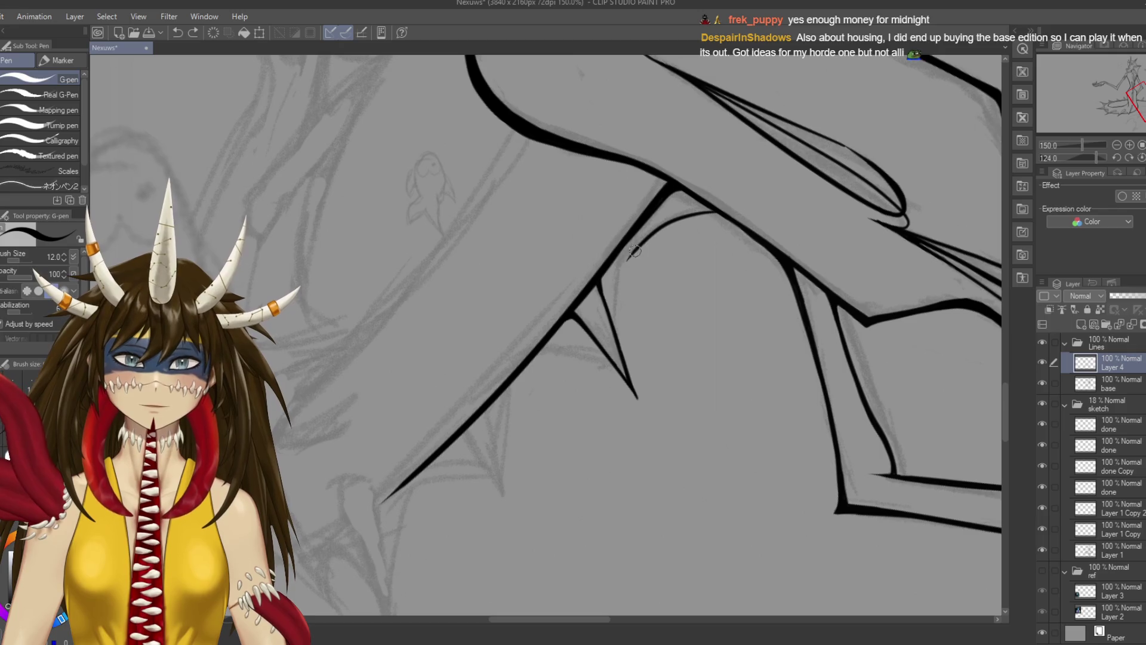
key("ctrl+z")
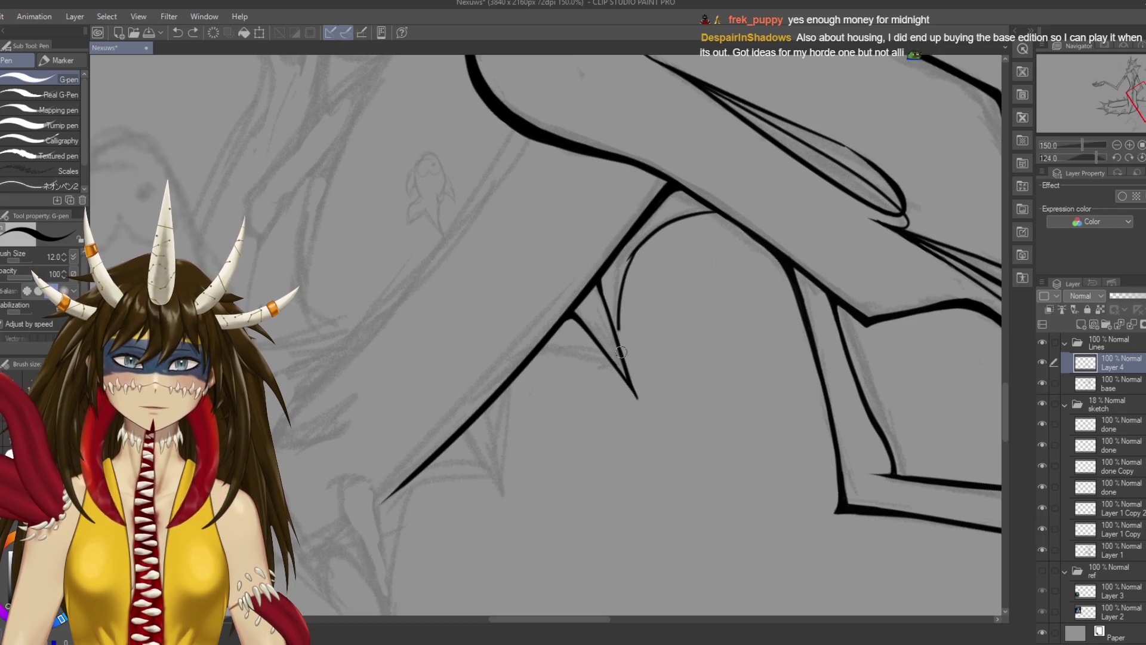
key("e")
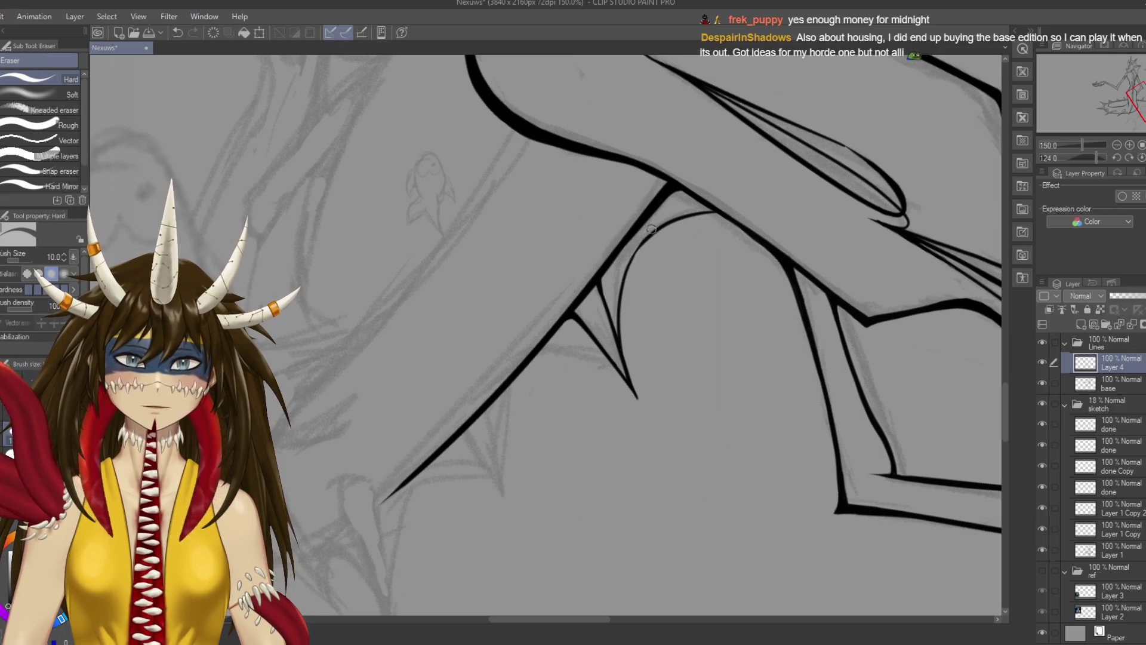
key("p")
scroll(632, 251, "up", 3)
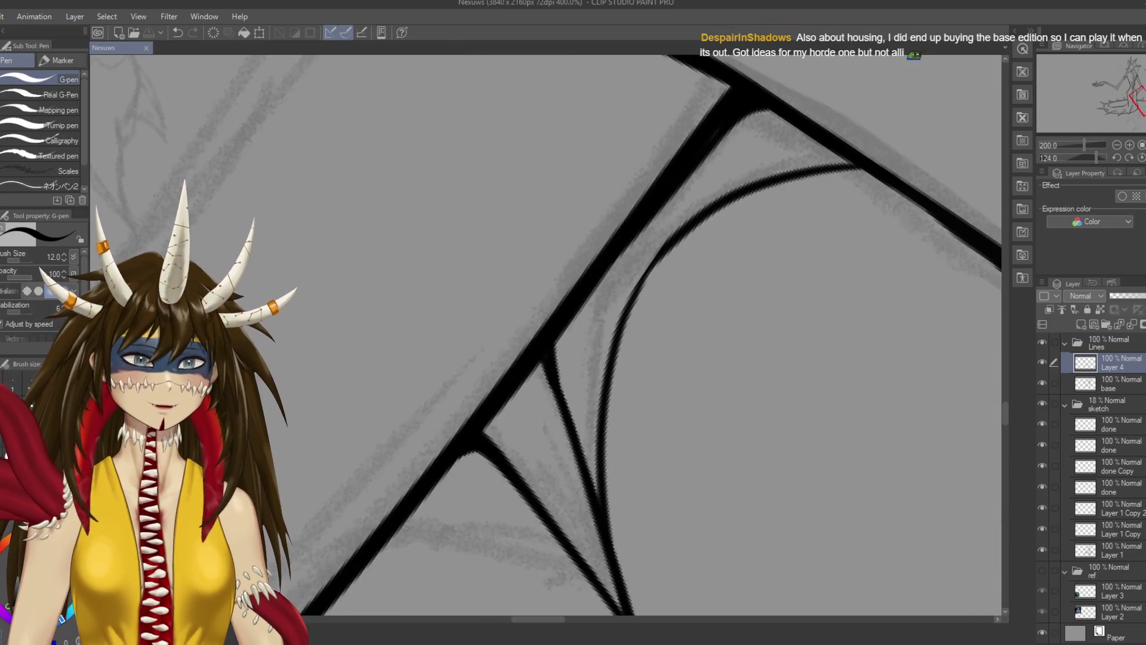
scroll(630, 238, "down", 3)
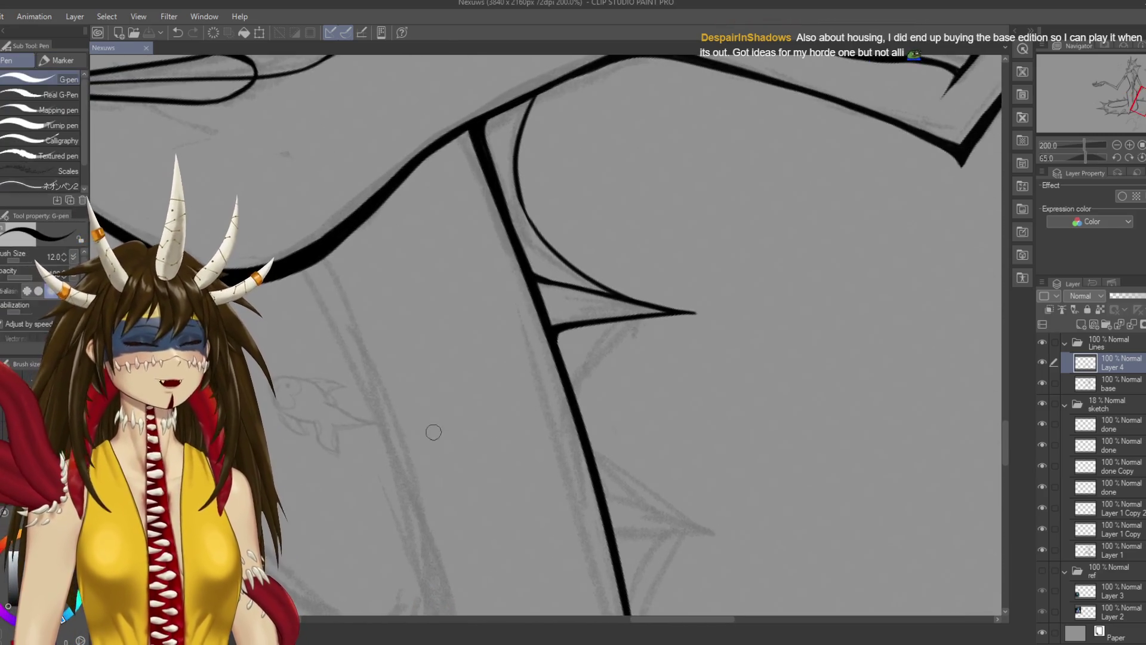
Ink over the thin curved wing line, save, and rotate the canvas nearly level
left_click_drag(541, 228, 595, 293)
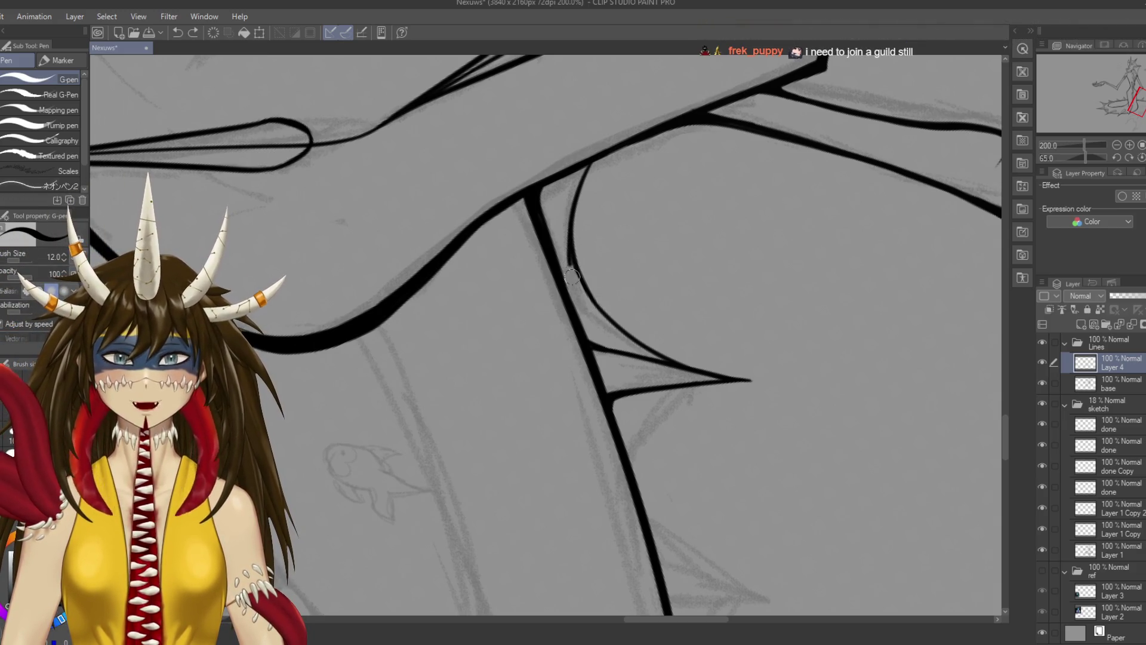
left_click_drag(570, 226, 586, 294)
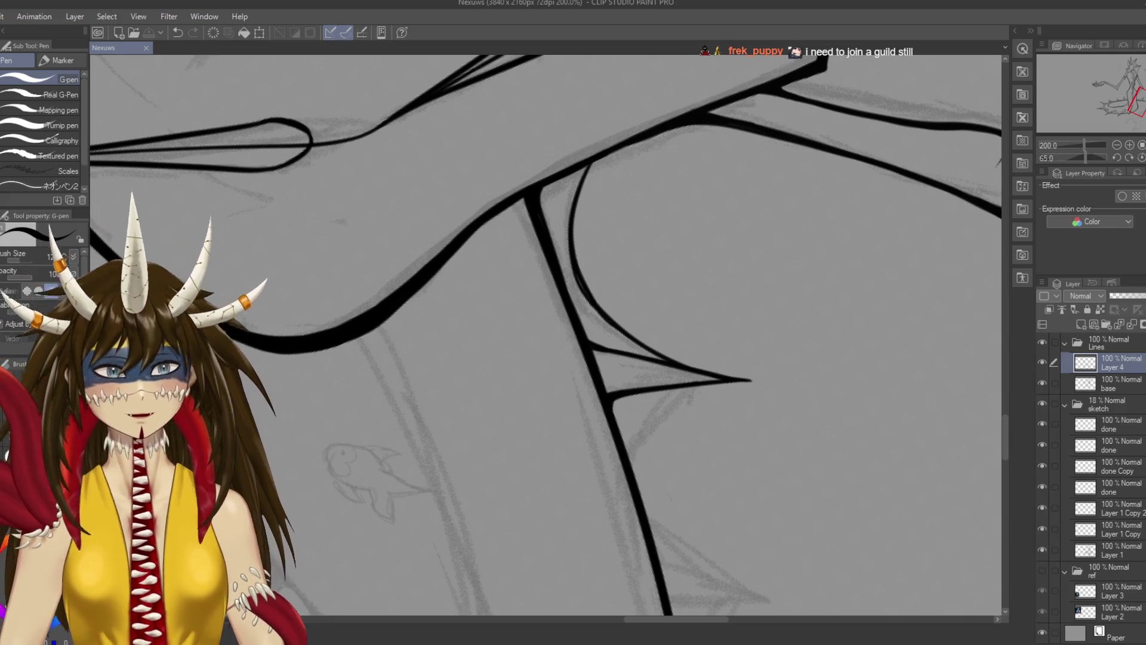
left_click_drag(573, 251, 583, 288)
key("ctrl+s")
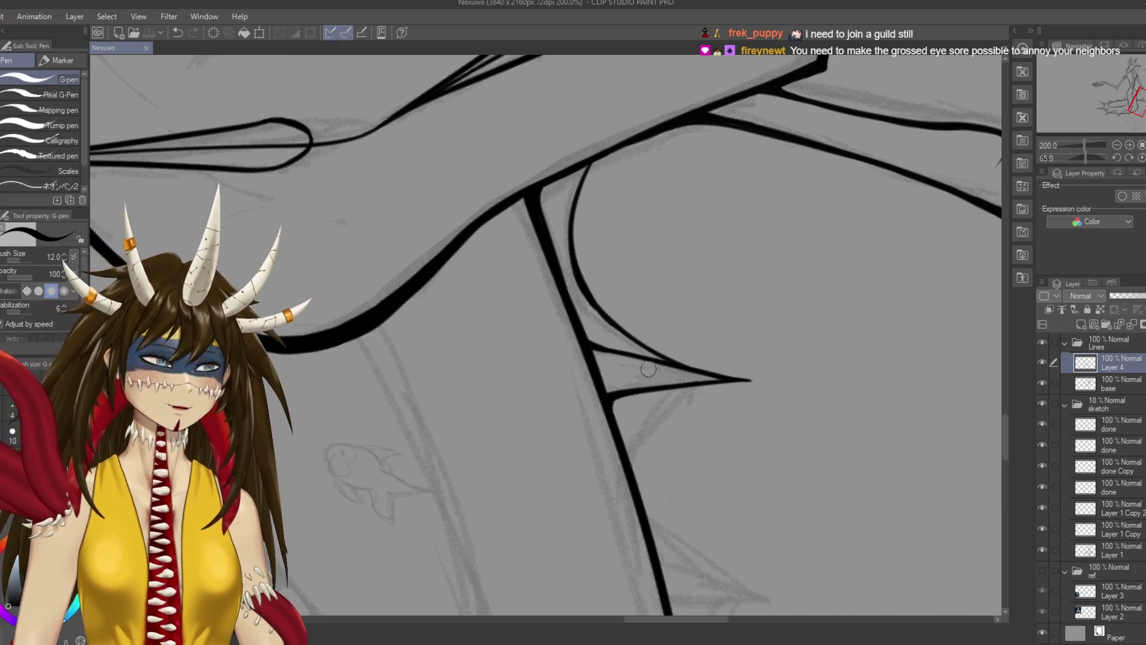
left_click_drag(648, 368, 628, 337)
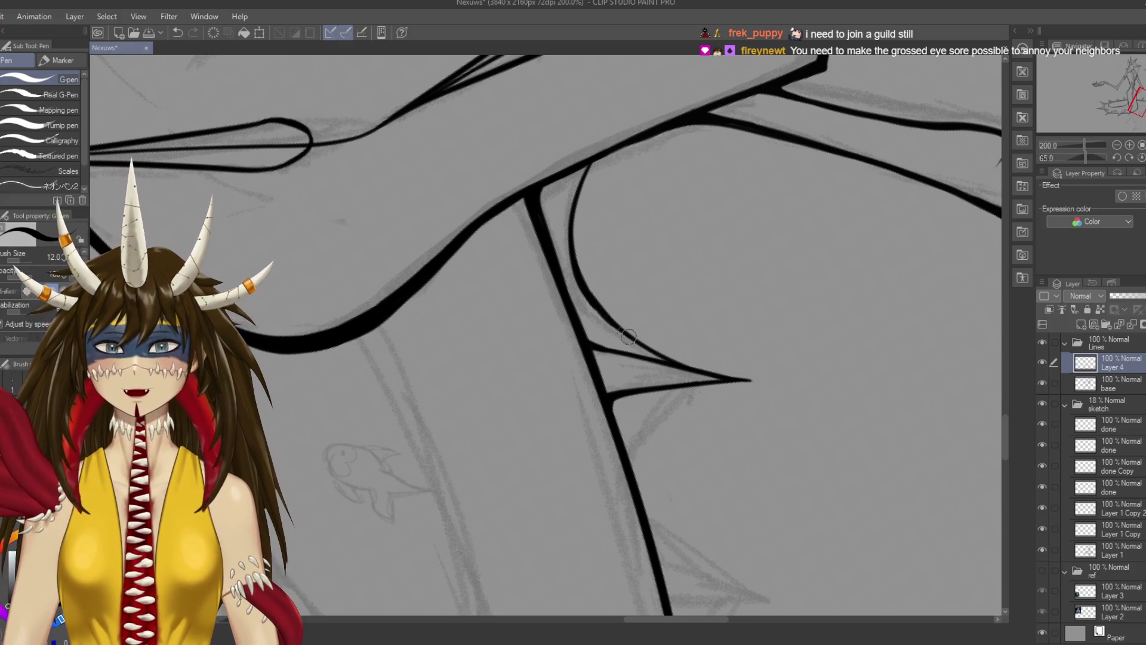
key("ctrl+s")
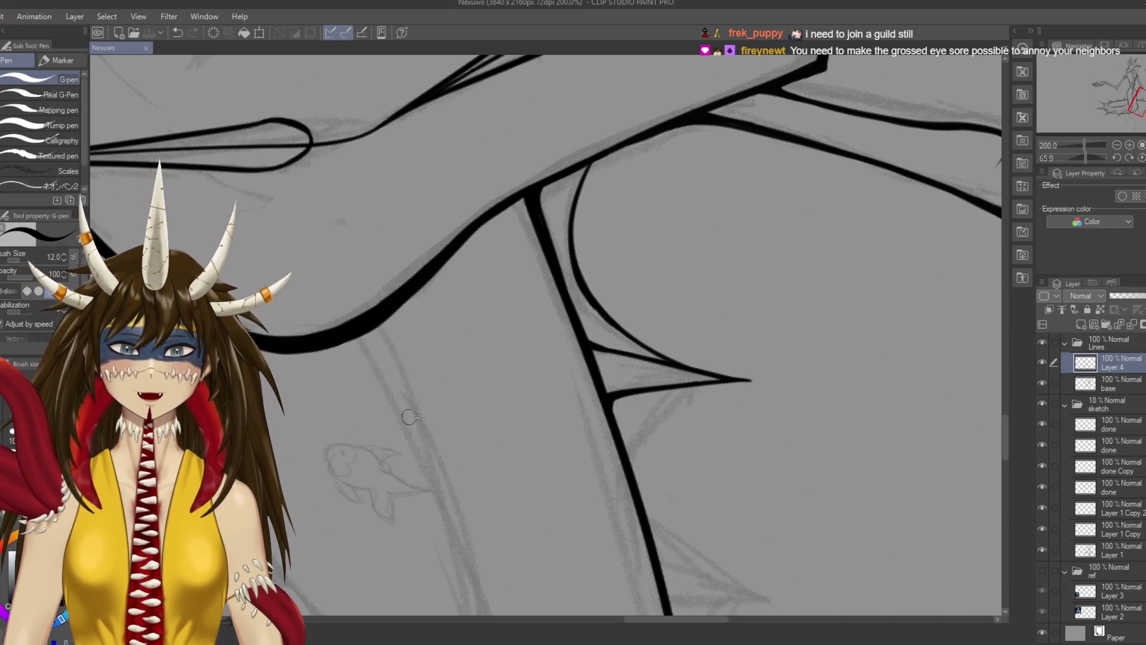
left_click_drag(409, 416, 680, 291)
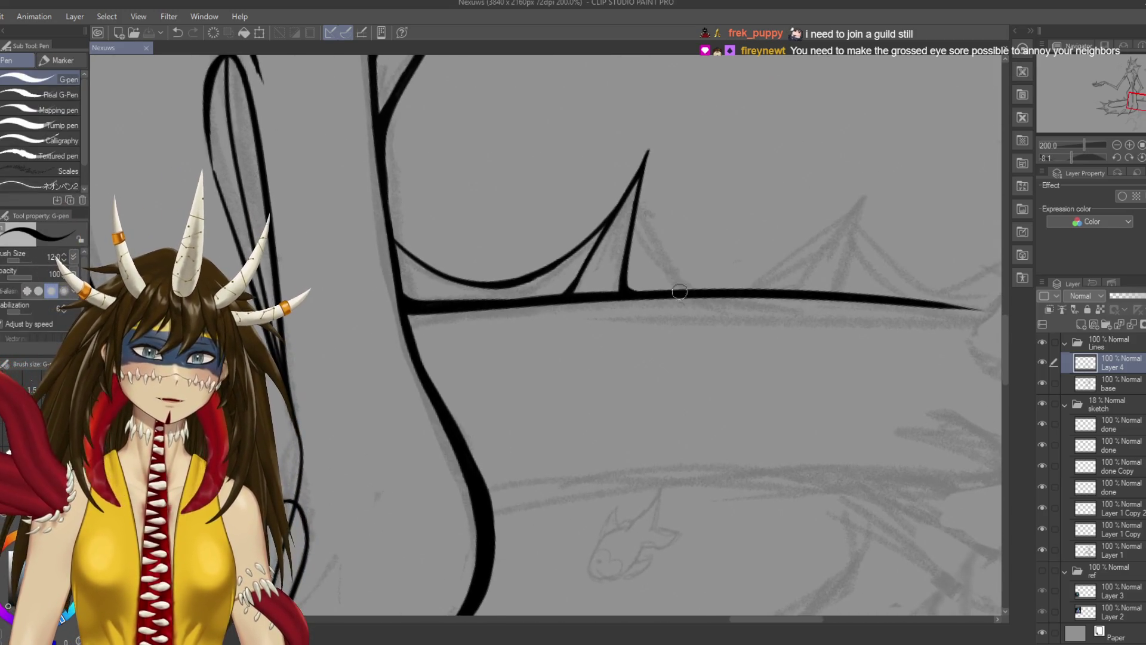
Draw the left and right edges of a new thorn rising from the tail line
left_click_drag(799, 288, 653, 329)
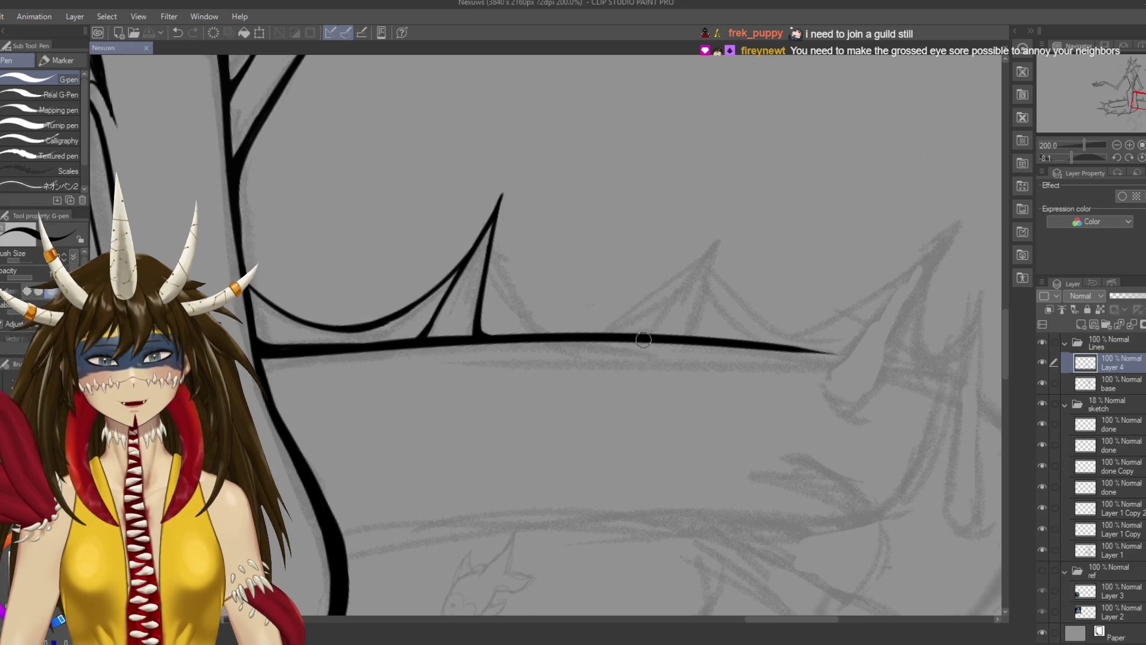
left_click_drag(652, 332, 742, 217)
key("ctrl+z")
left_click_drag(650, 332, 732, 231)
left_click_drag(694, 335, 725, 252)
key("ctrl+z")
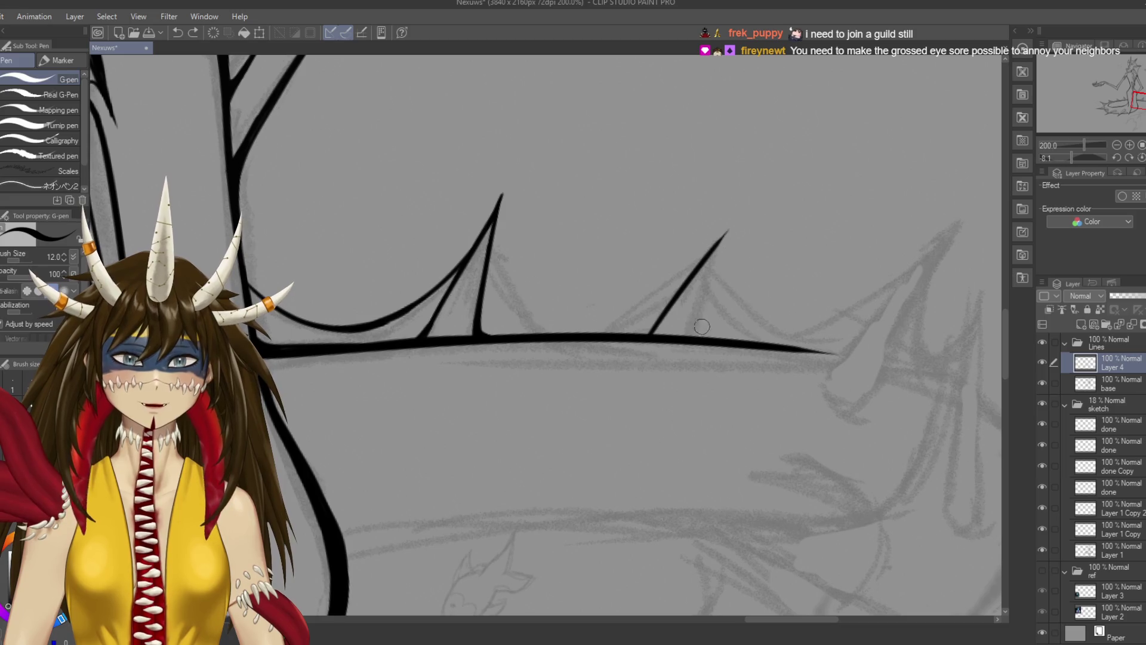
key("ctrl+z")
left_click_drag(696, 335, 727, 235)
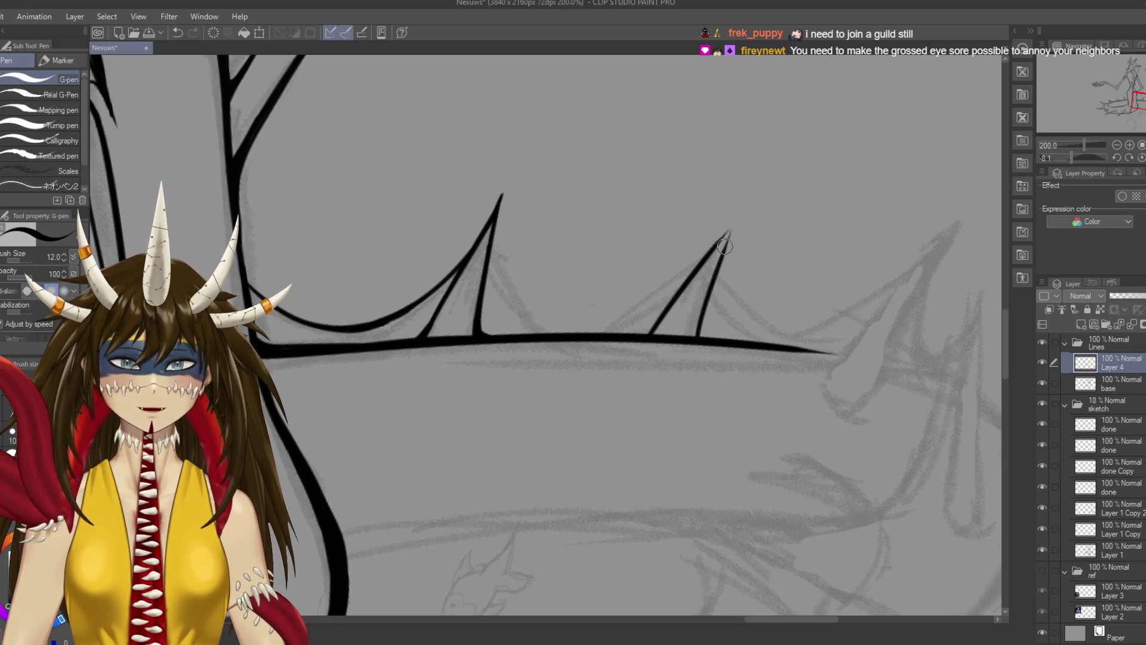
key("ctrl+z")
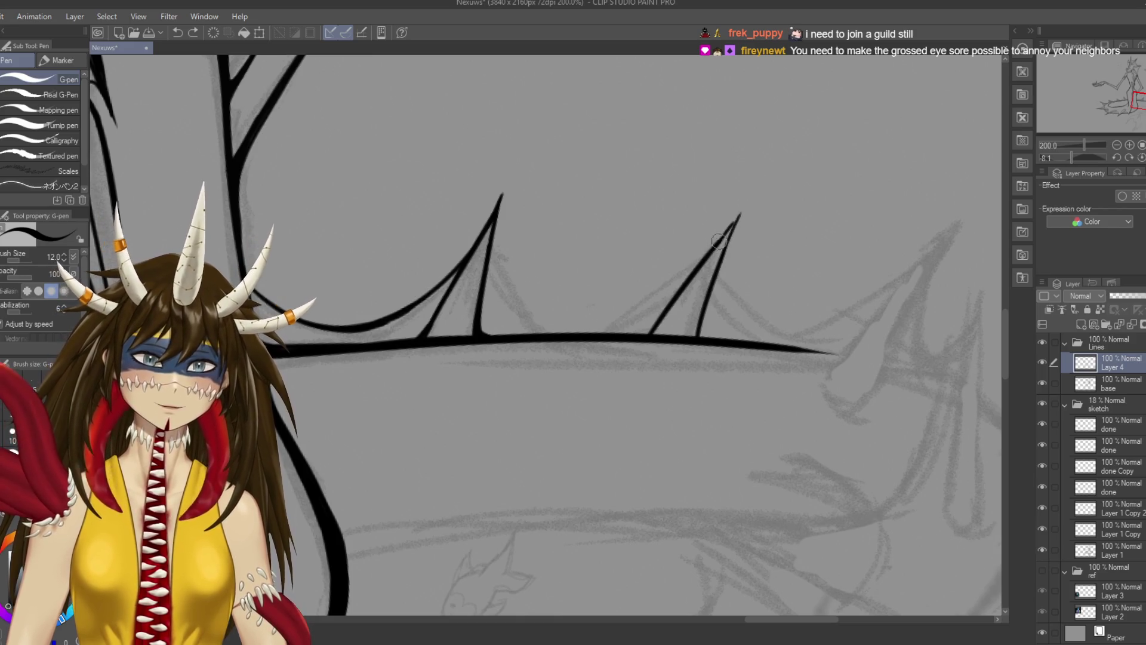
Redraw the right spike's right edge and save the drawing
key("e")
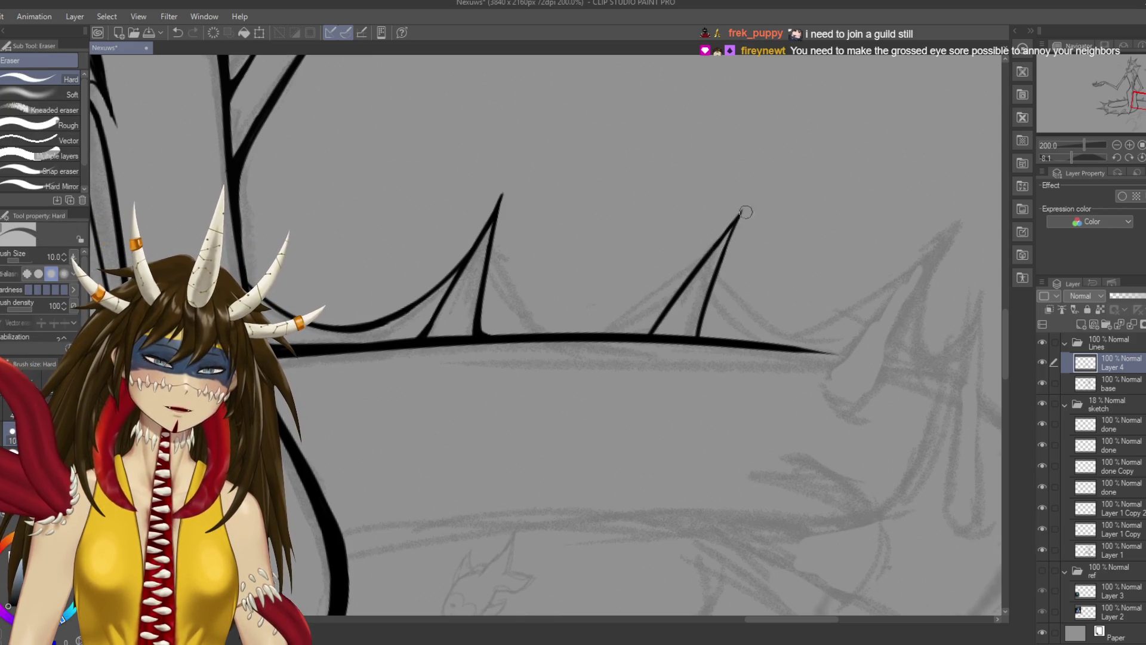
key("p")
key("ctrl+s")
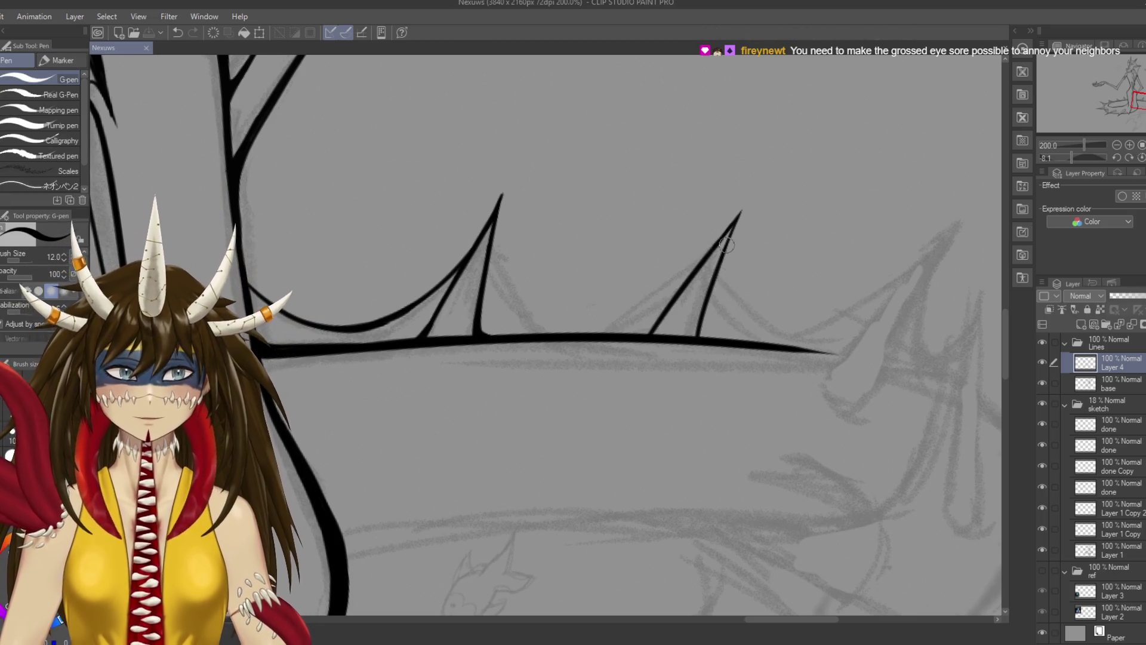
scroll(716, 272, "down", 1)
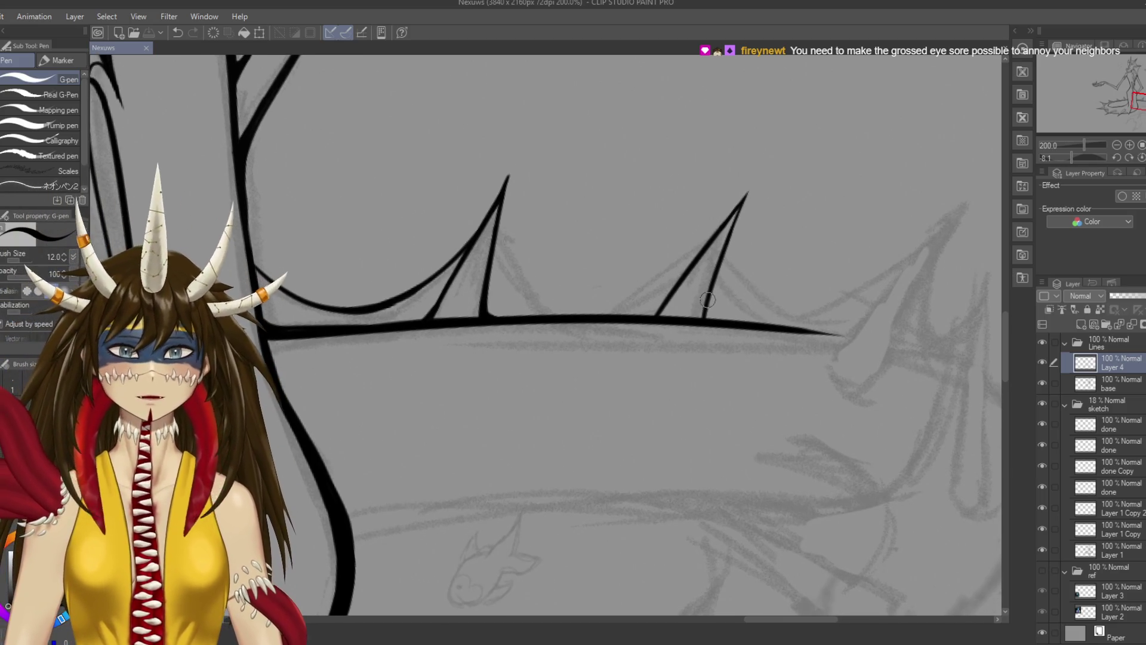
left_click_drag(707, 300, 710, 318)
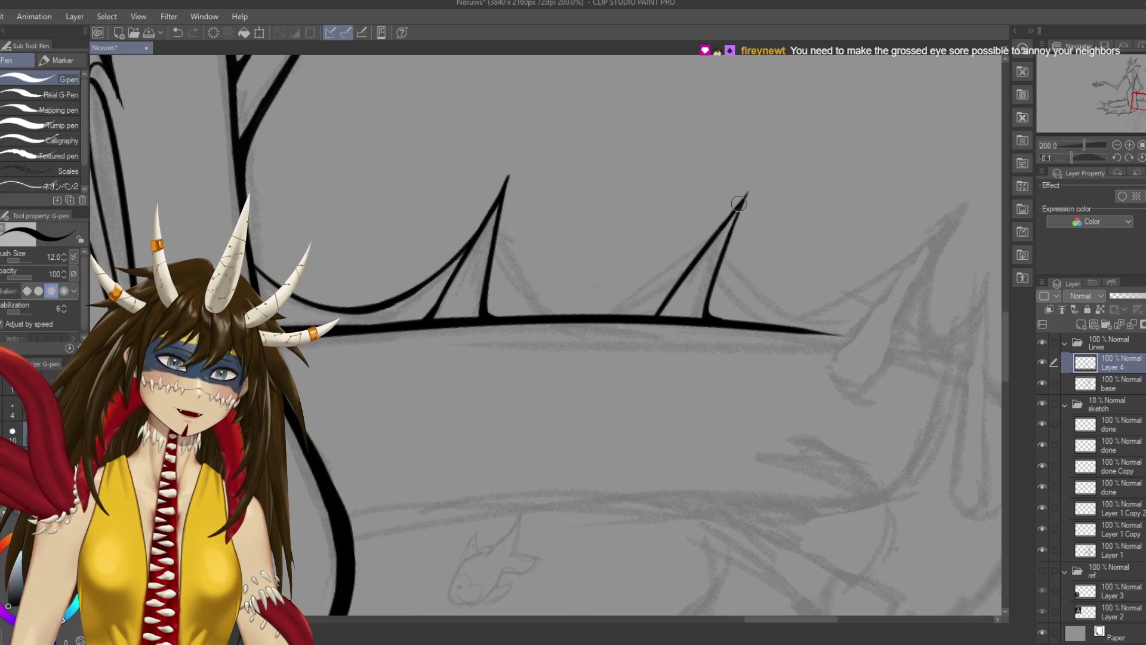
key("ctrl+z")
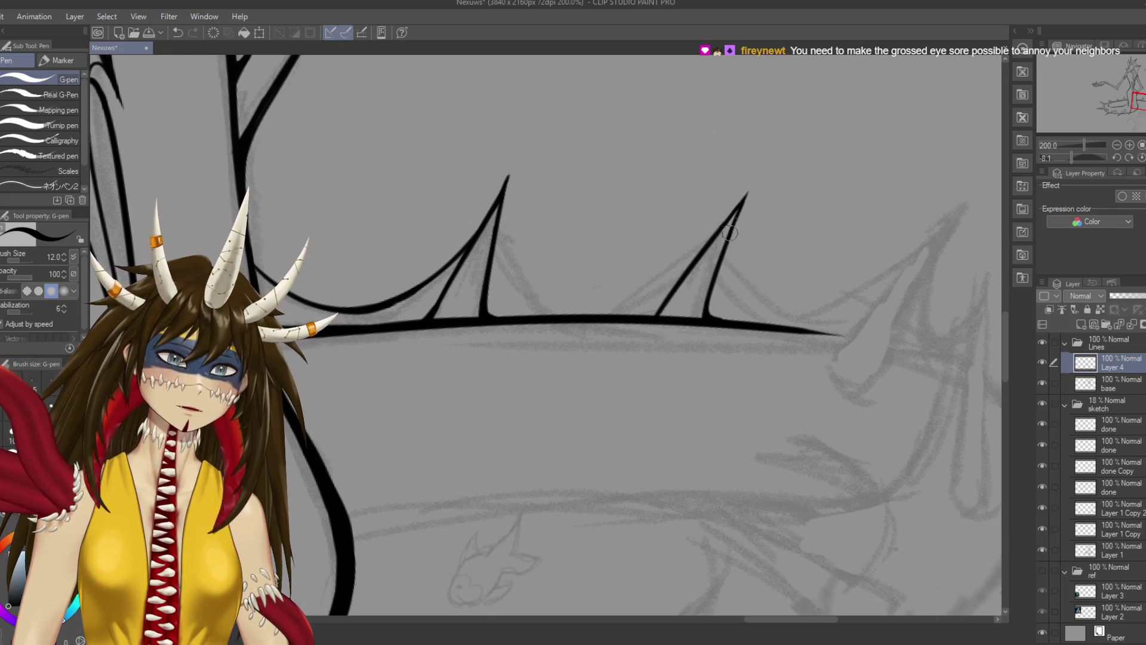
left_click_drag(742, 200, 709, 312)
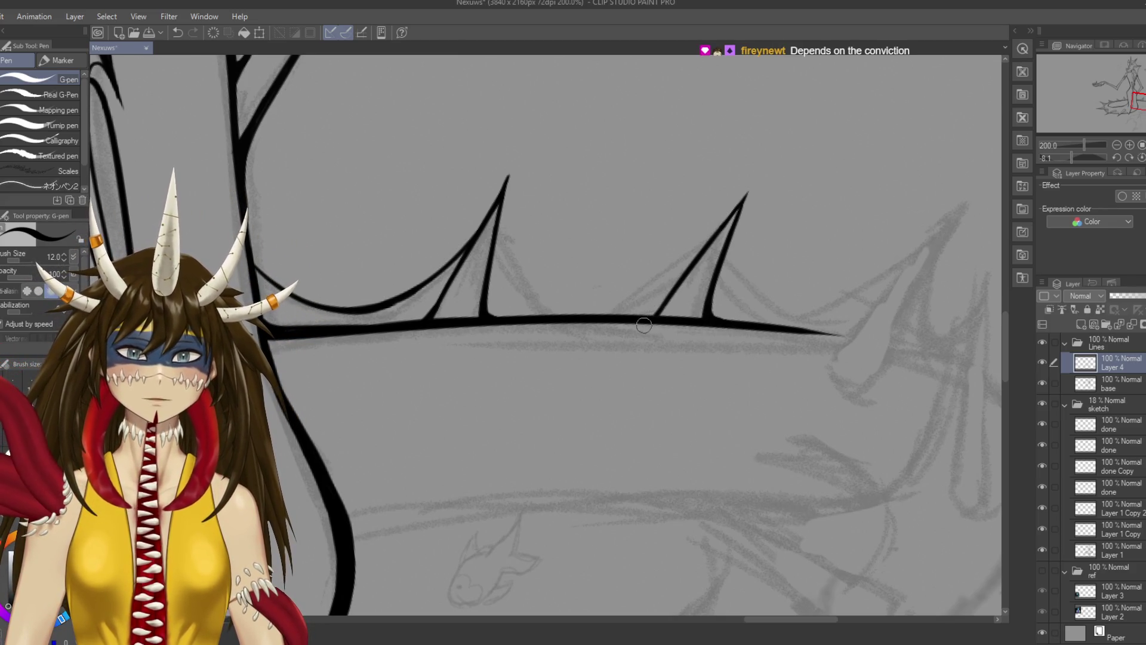
key("ctrl+s")
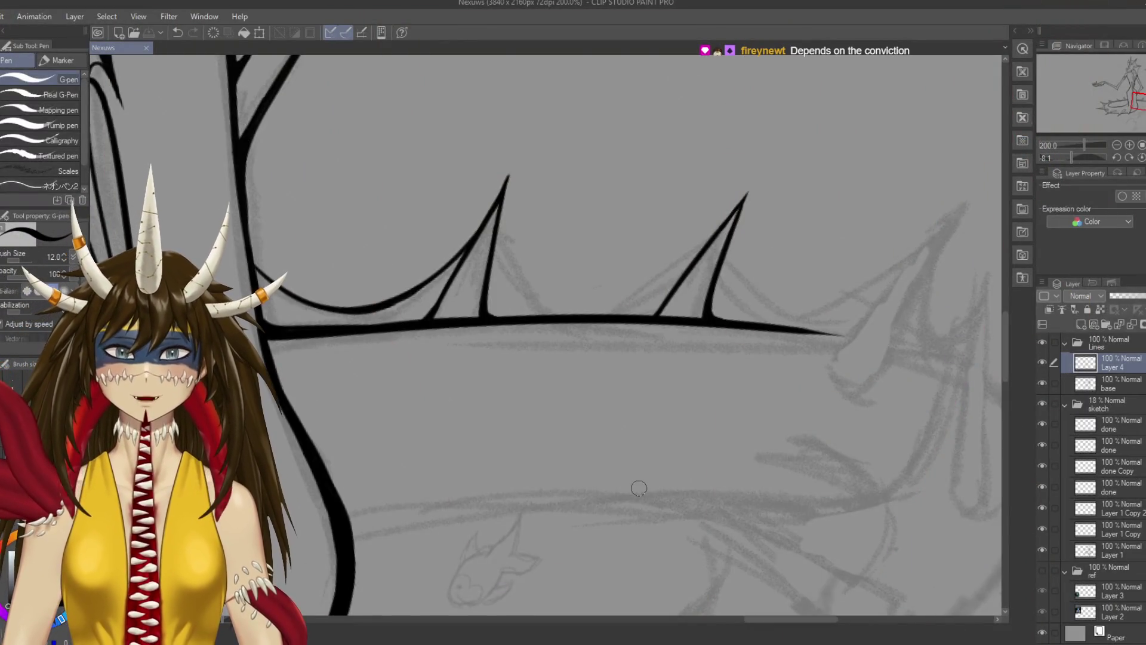
Add a short curve from the left spike's tip and a mark along the tail's base line
left_click_drag(639, 488, 631, 471)
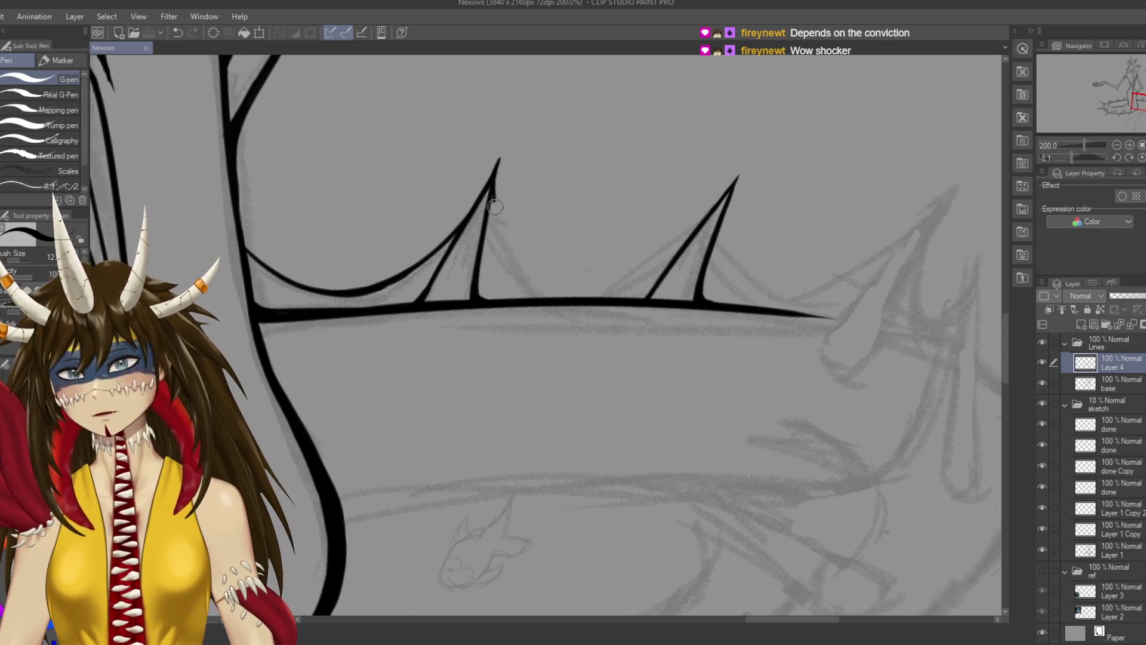
left_click_drag(493, 201, 552, 288)
key("ctrl+z")
left_click_drag(492, 194, 507, 242)
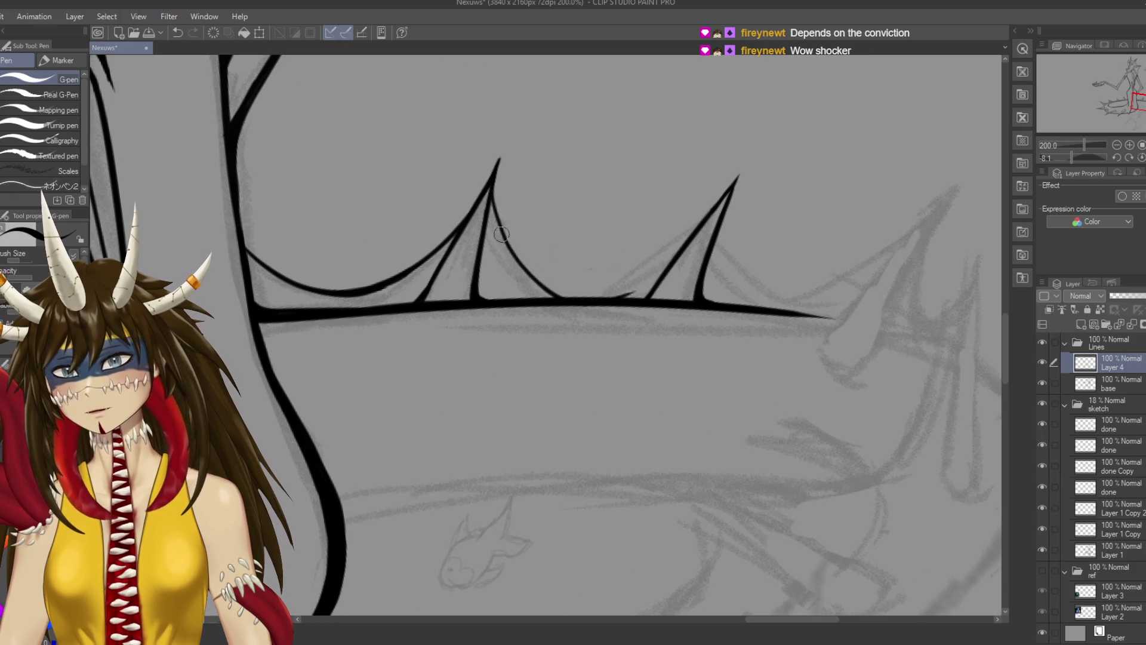
left_click_drag(600, 303, 627, 295)
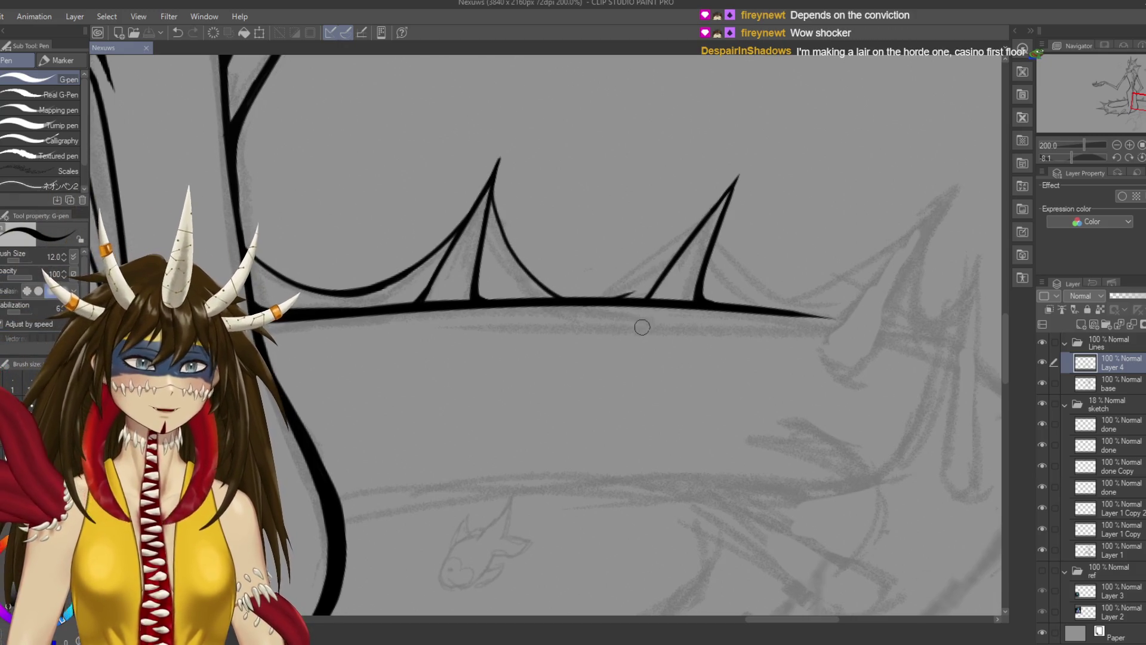
Ink an inner line up along the right spike after trial strokes, and save
left_click_drag(619, 299, 685, 243)
key("ctrl+z")
left_click_drag(620, 296, 704, 209)
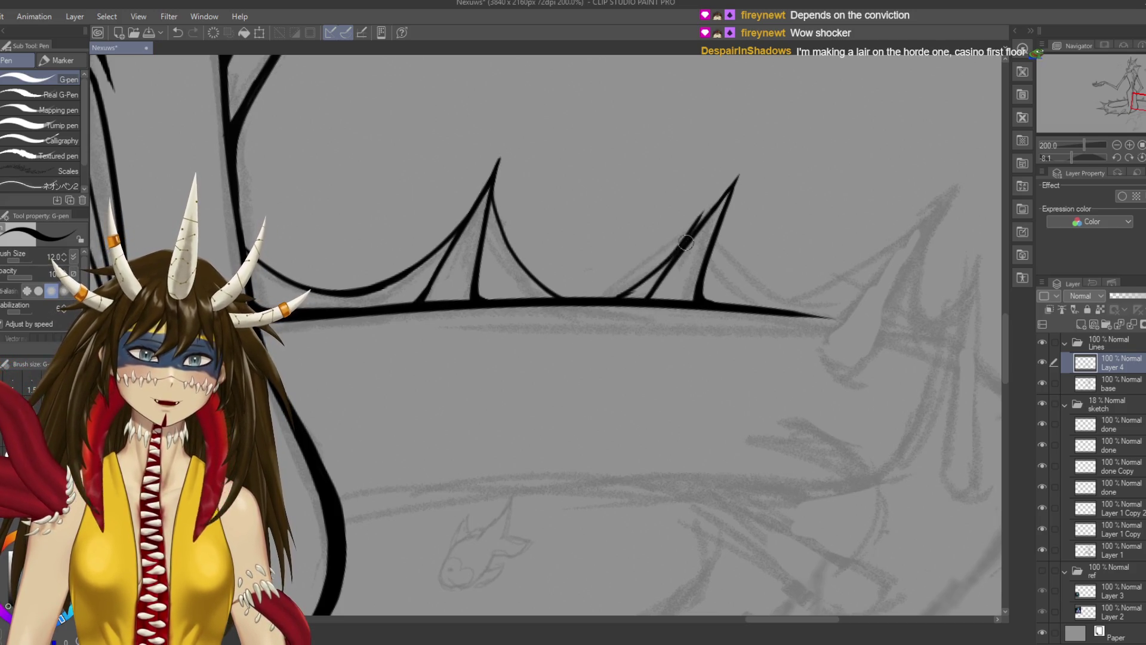
key("ctrl+z")
key("ctrl+z")
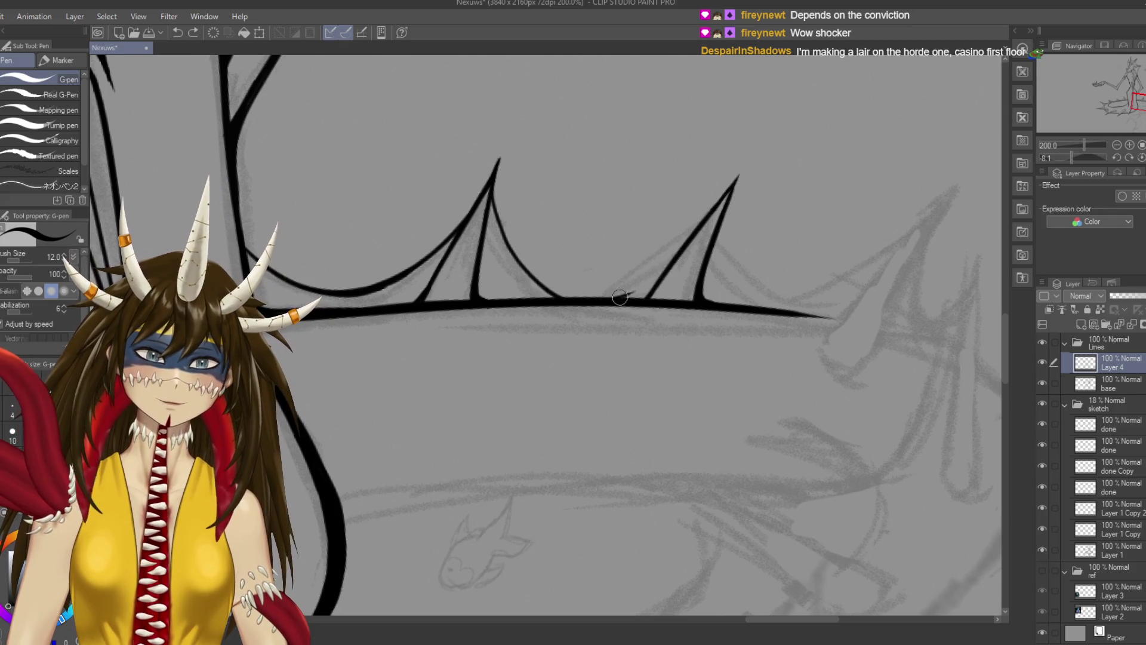
left_click_drag(615, 296, 682, 243)
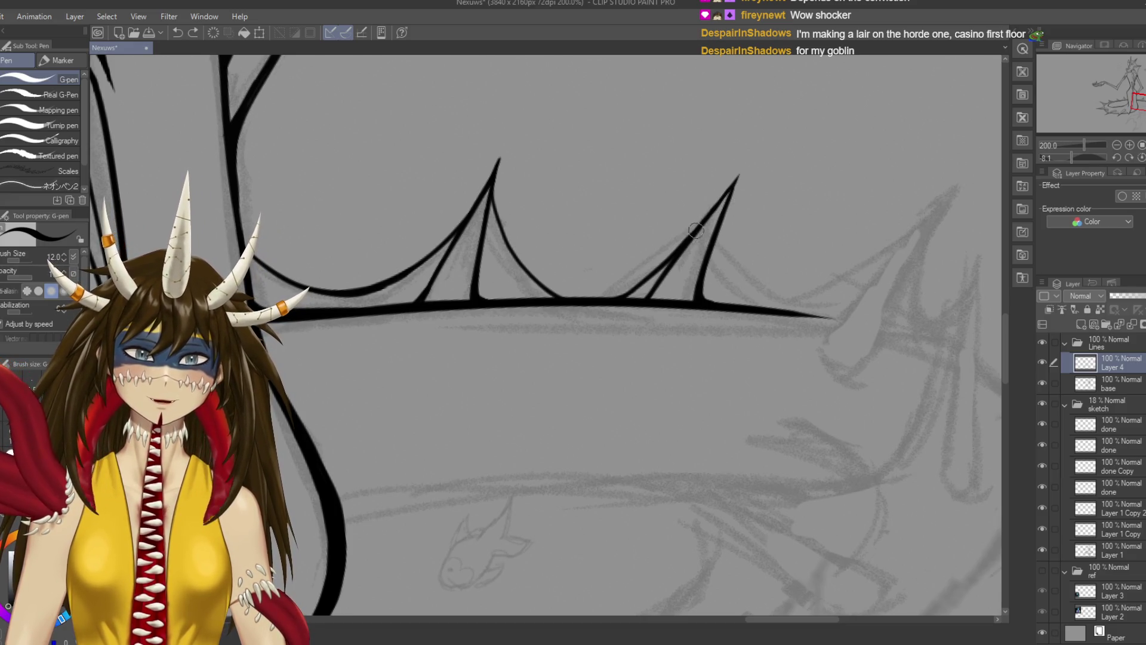
key("ctrl+s")
left_click_drag(495, 190, 484, 209)
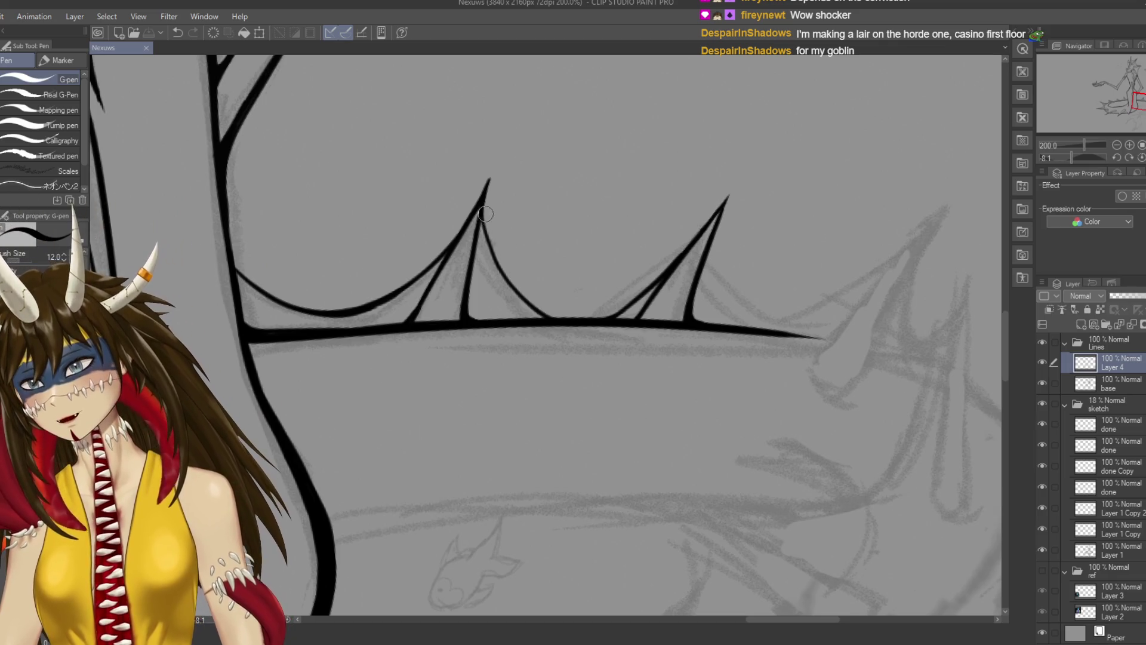
key("ctrl+z")
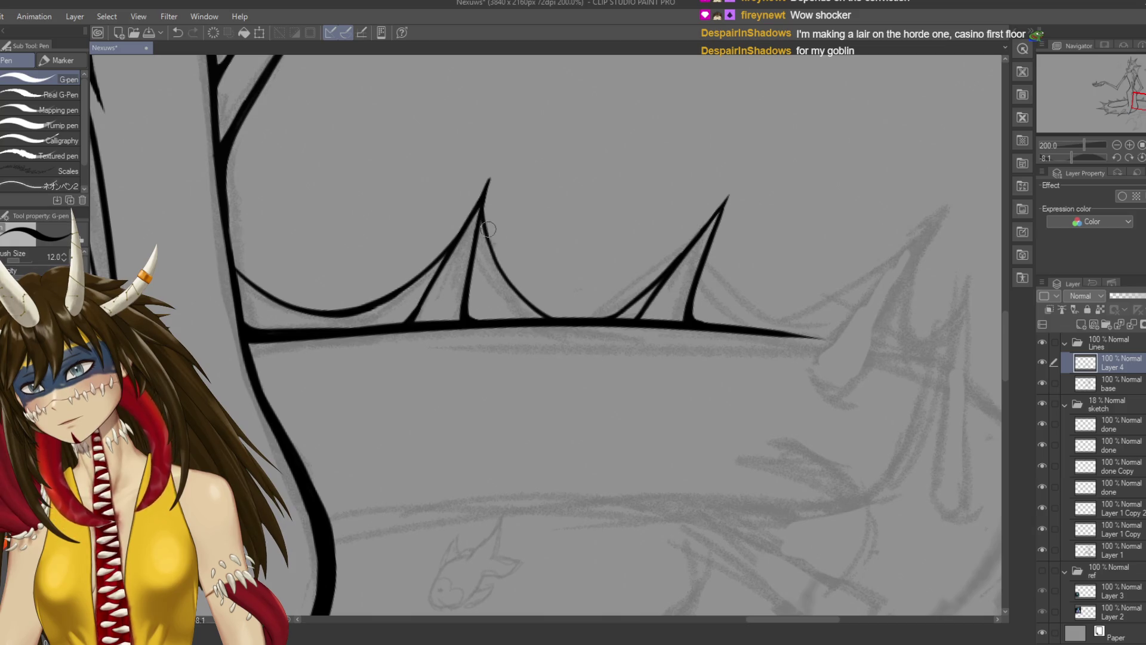
key("ctrl+s")
left_click_drag(598, 366, 684, 331)
Zoom in, touch up the base line where the left thorn joins, and save
scroll(688, 360, "up", 1)
scroll(688, 361, "up", 1)
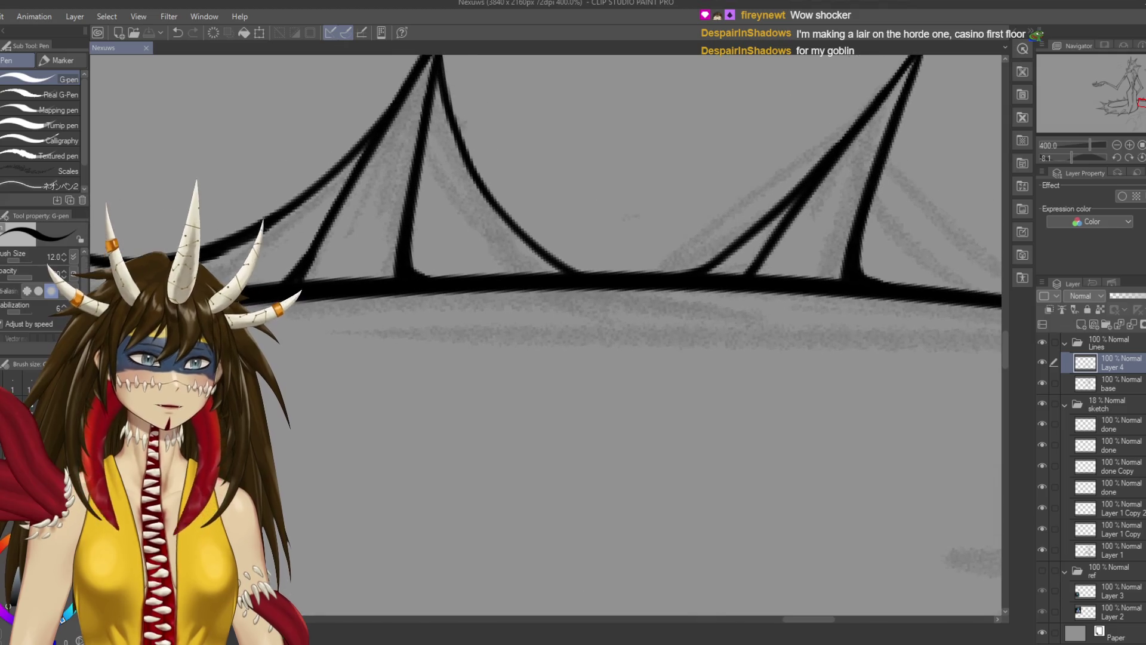
mouse_move(558, 273)
left_mouse_down()
mouse_move(656, 272)
mouse_move(525, 356)
left_mouse_up()
key("ctrl+s")
Zoom out to check the tail, save again, and zoom back in on the tail spikes
scroll(546, 334, "down", 3)
scroll(546, 334, "down", 3)
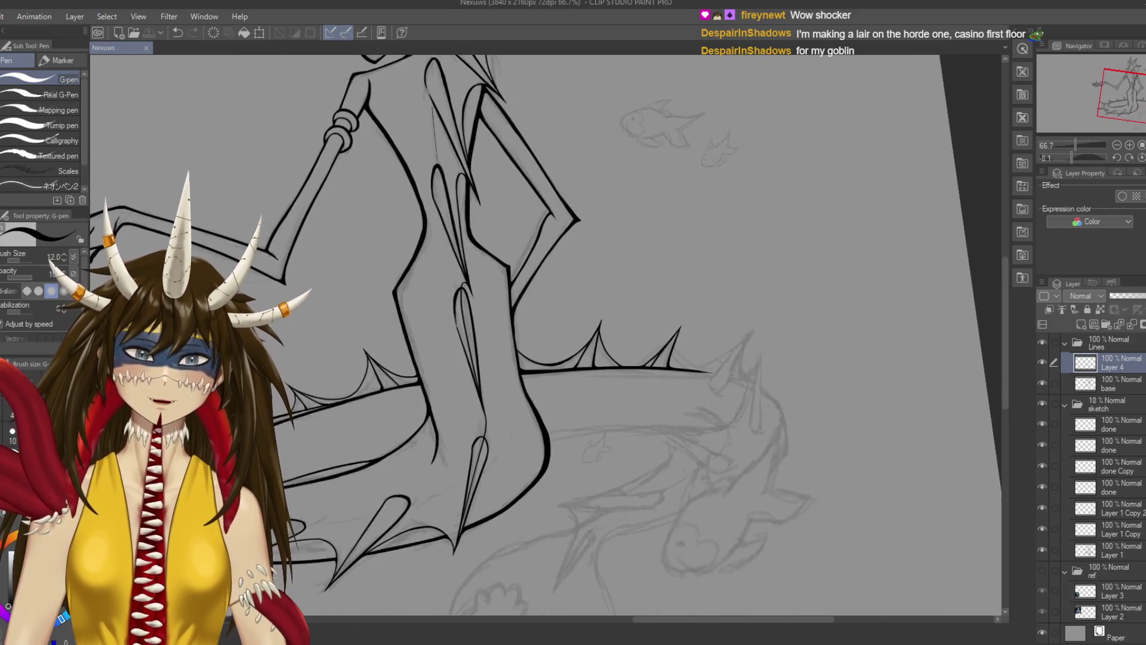
scroll(546, 334, "down", 2)
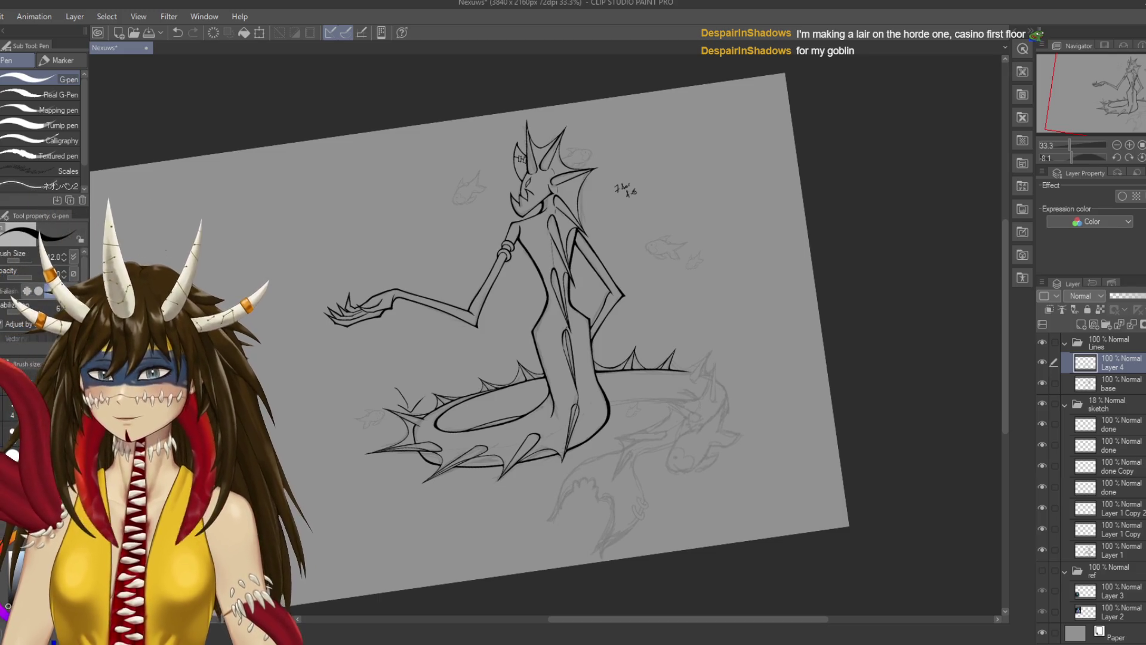
key("ctrl+s")
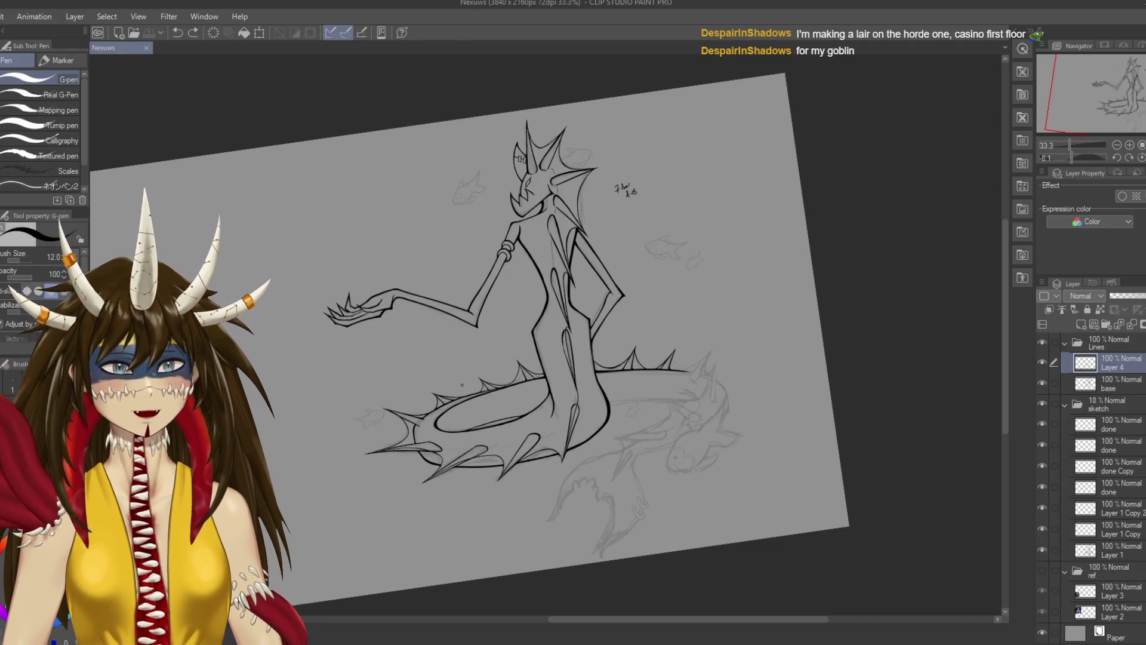
scroll(462, 385, "up", 1)
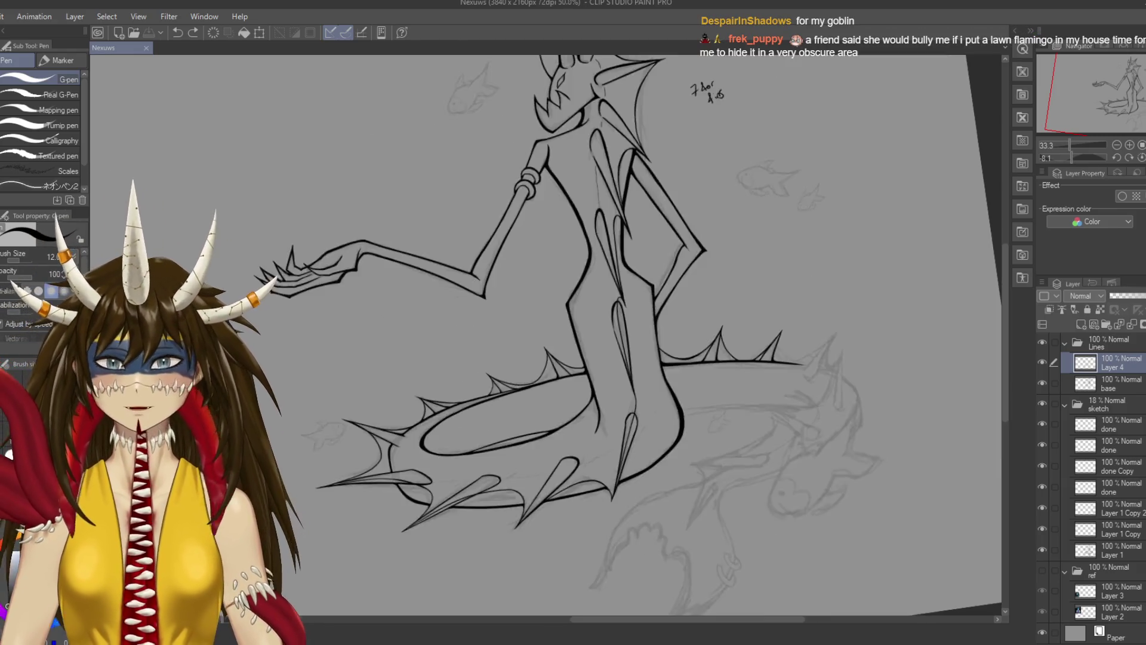
scroll(462, 385, "up", 1)
scroll(462, 385, "up", 1)
scroll(836, 358, "up", 1)
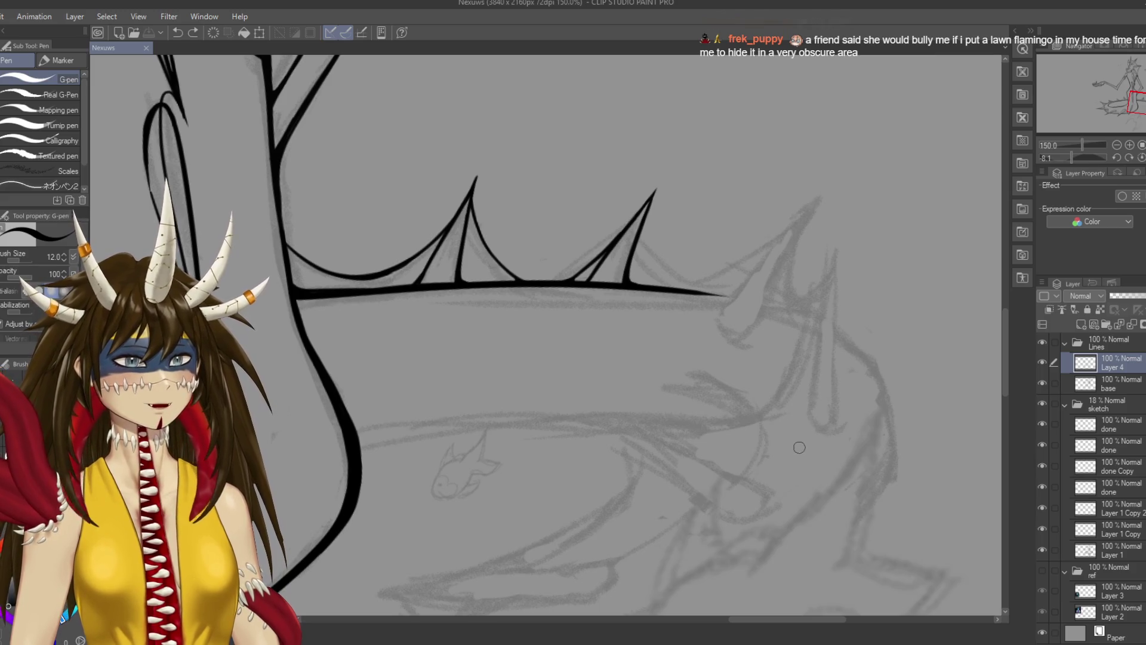
left_click_drag(537, 334, 448, 311)
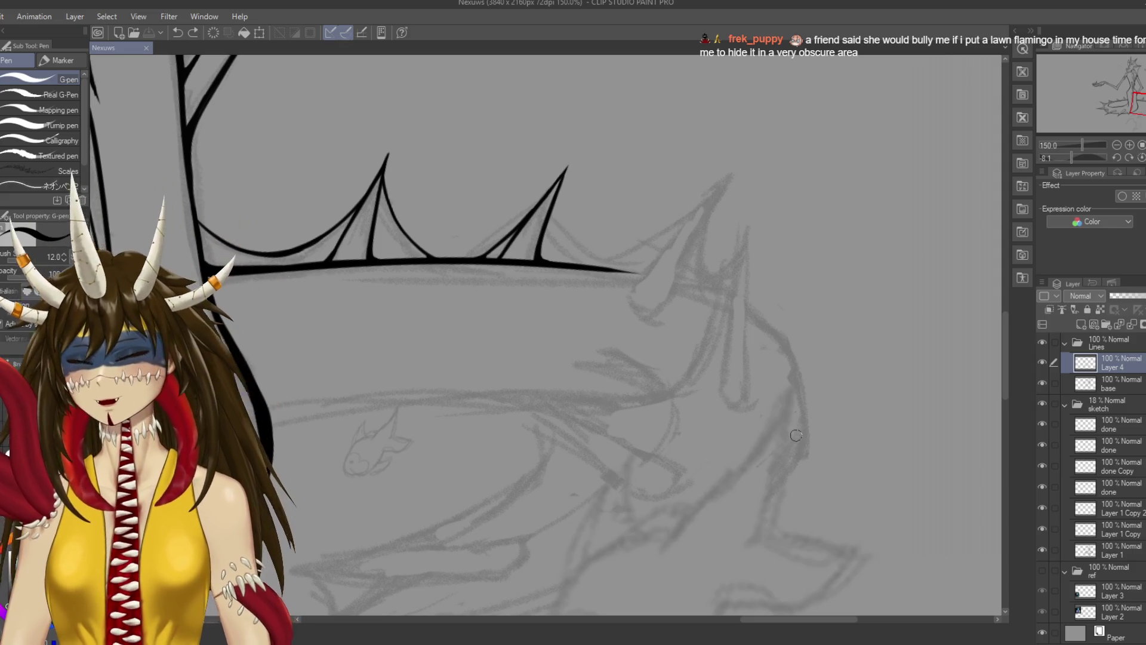
On the base layer with a slightly thicker pen, extend the tail line toward its tip
key("r")
mouse_move(473, 302)
left_mouse_down()
mouse_move(467, 342)
mouse_move(539, 413)
left_mouse_up()
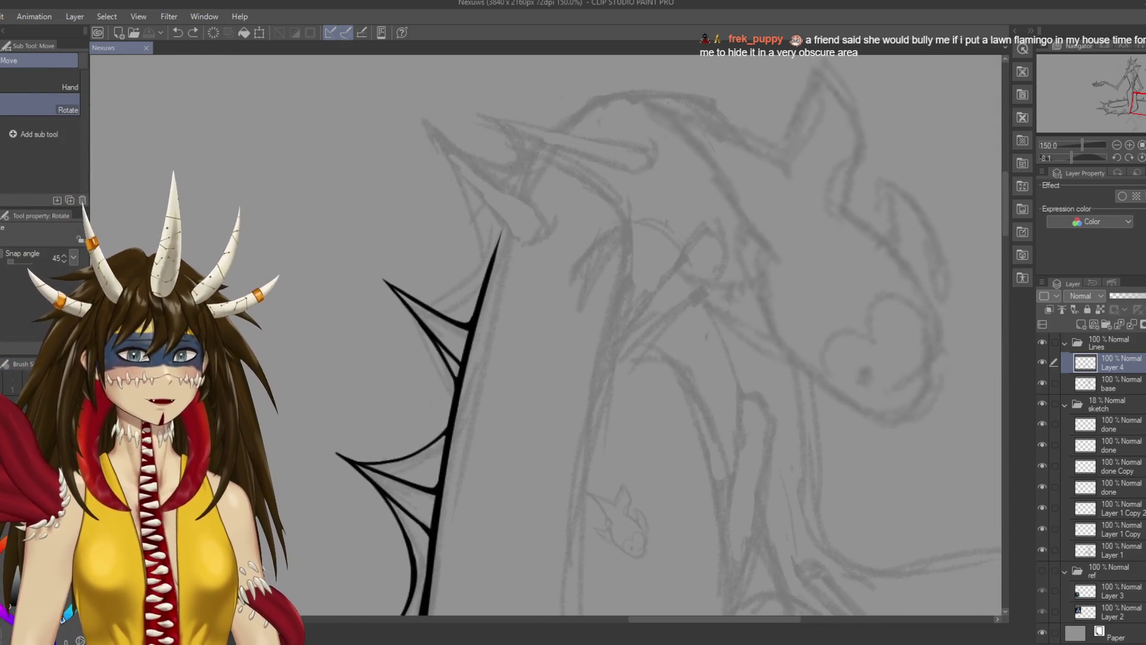
key("p")
left_click(1110, 383)
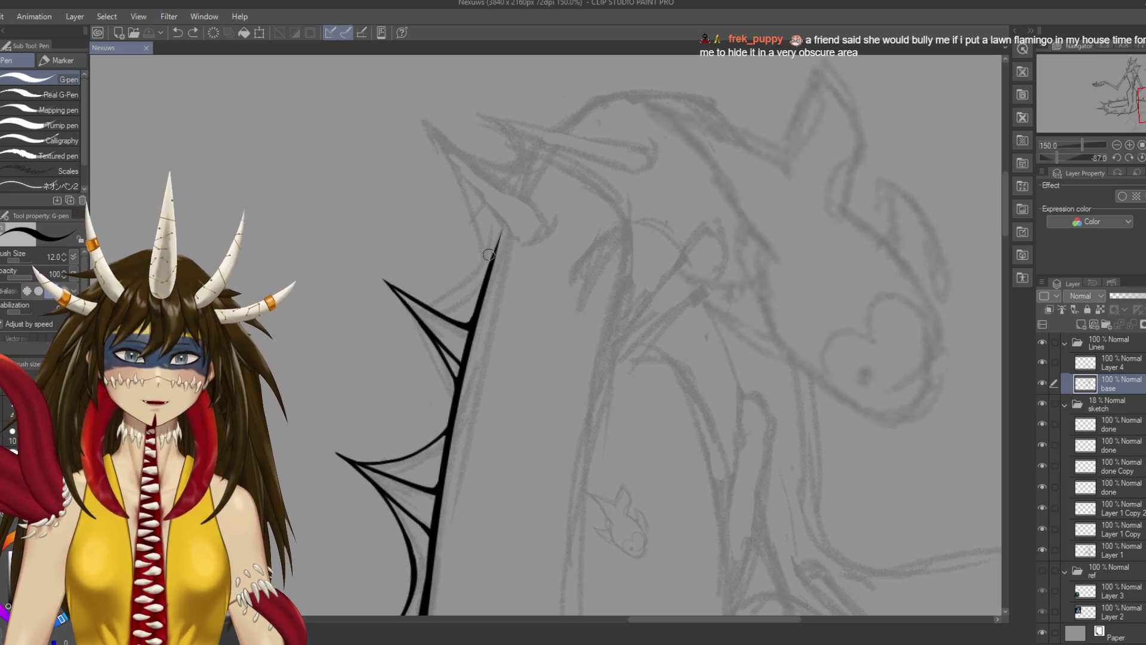
left_click_drag(489, 269, 531, 166)
key("ctrl+z")
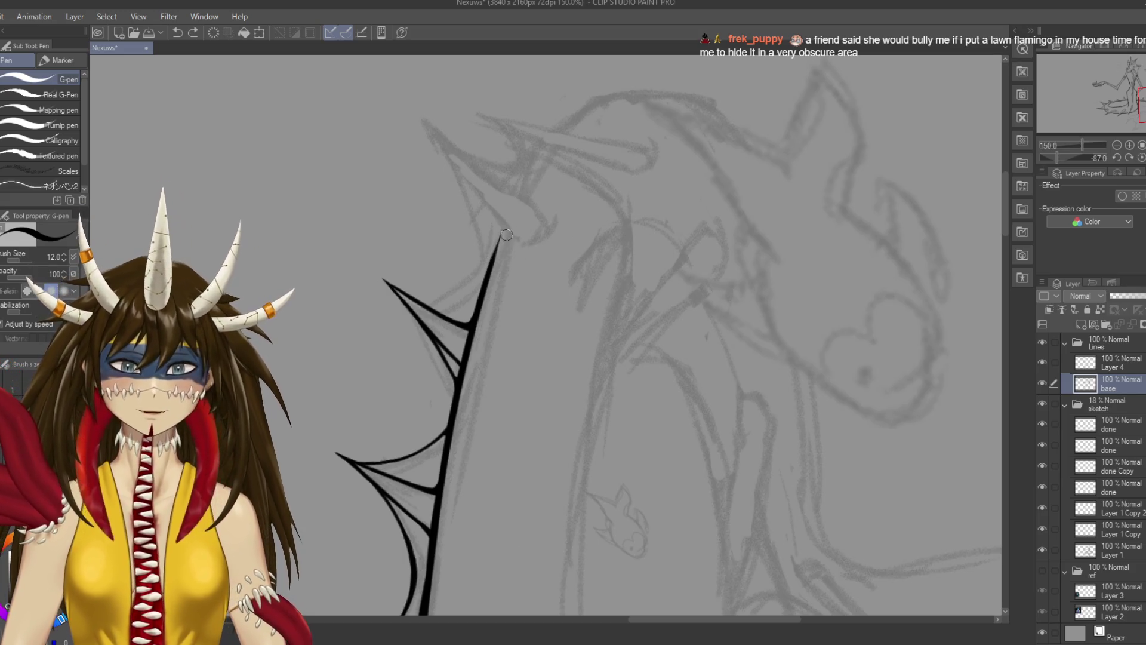
key("bracketright")
left_click_drag(493, 254, 564, 132)
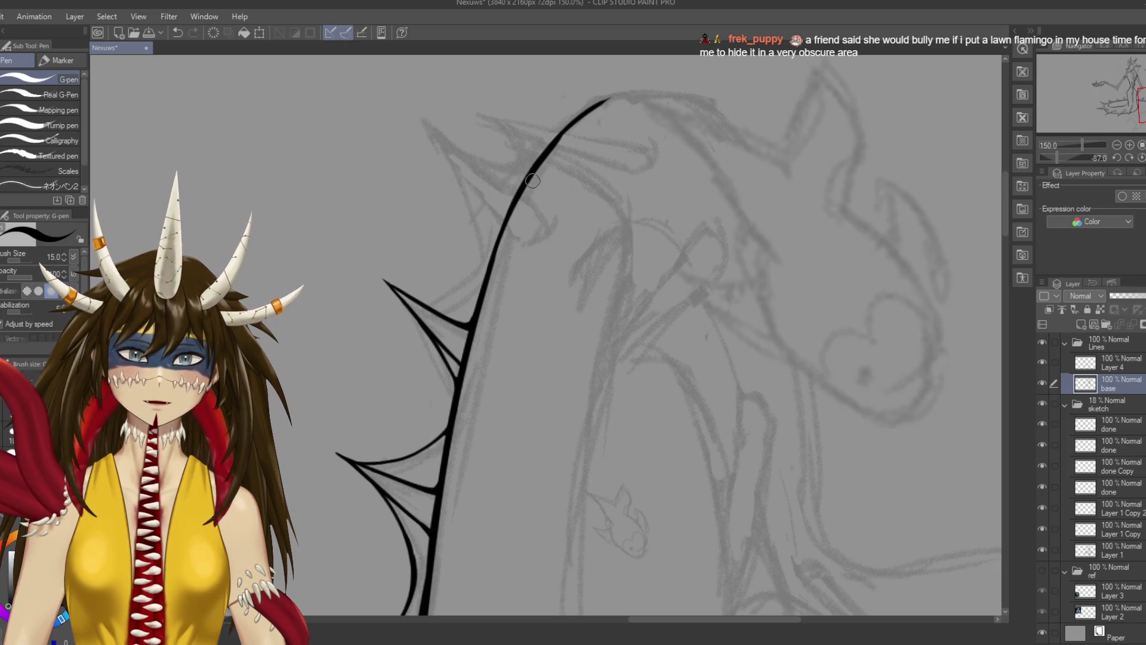
Rotate the view back toward upright and undo the stray stroke near the curve
key("e")
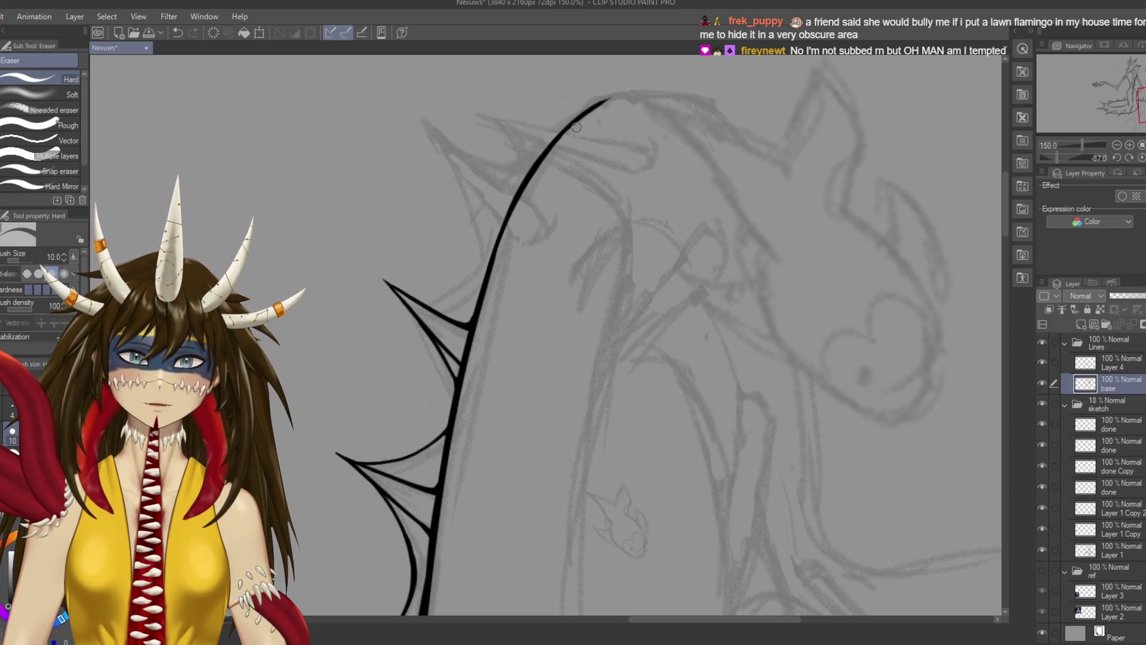
key("r")
mouse_move(515, 222)
left_mouse_down()
mouse_move(657, 302)
mouse_move(615, 408)
mouse_move(623, 401)
mouse_move(597, 422)
left_mouse_up()
key("p")
key("ctrl+z")
key("ctrl+z")
key("ctrl+z")
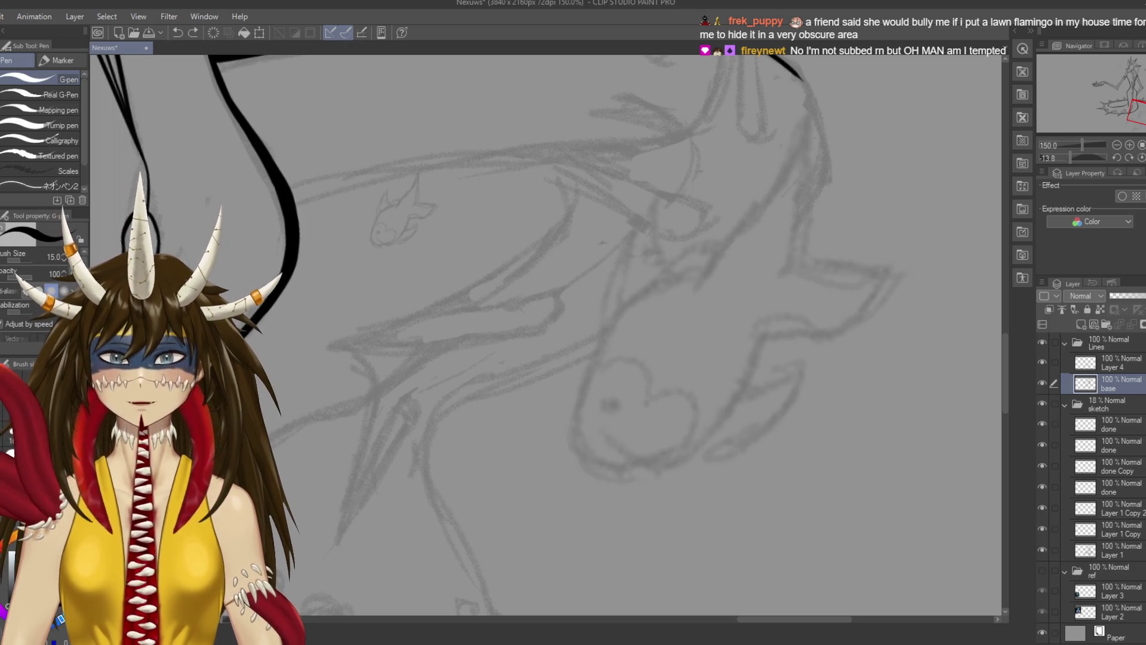
scroll(617, 394, "up", 1)
scroll(765, 427, "up", 5)
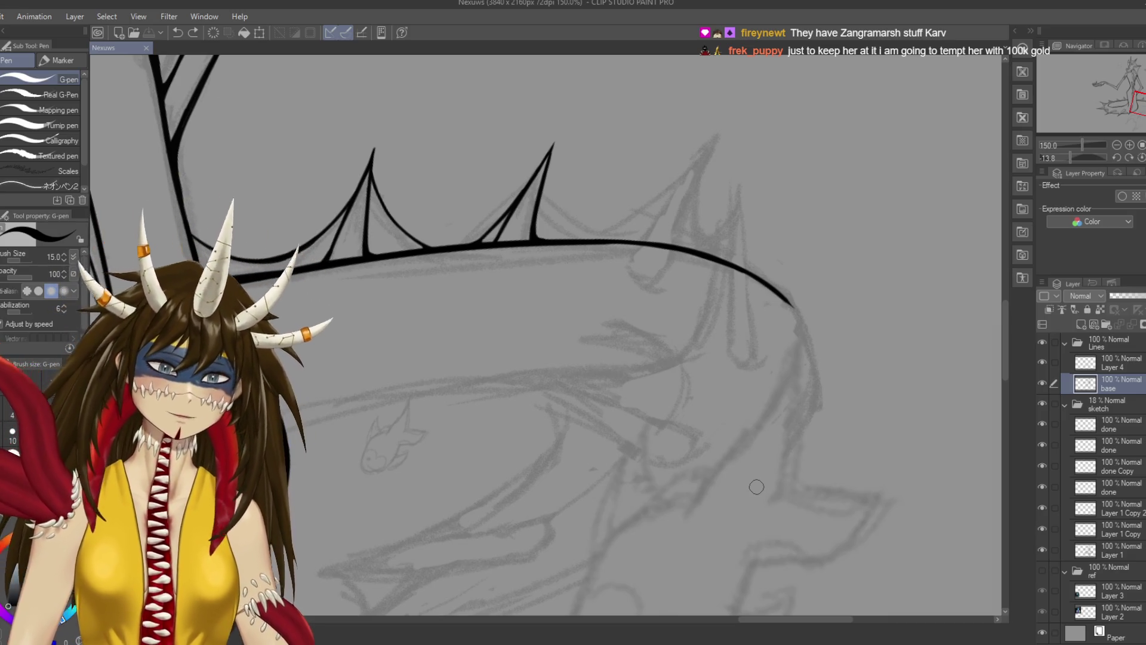
Try extra strokes at the junction and along the tail curve, then undo them all
scroll(756, 487, "up", 1)
mouse_move(756, 486)
left_mouse_down()
mouse_move(756, 414)
mouse_move(713, 183)
left_mouse_up()
left_click_drag(374, 341, 369, 346)
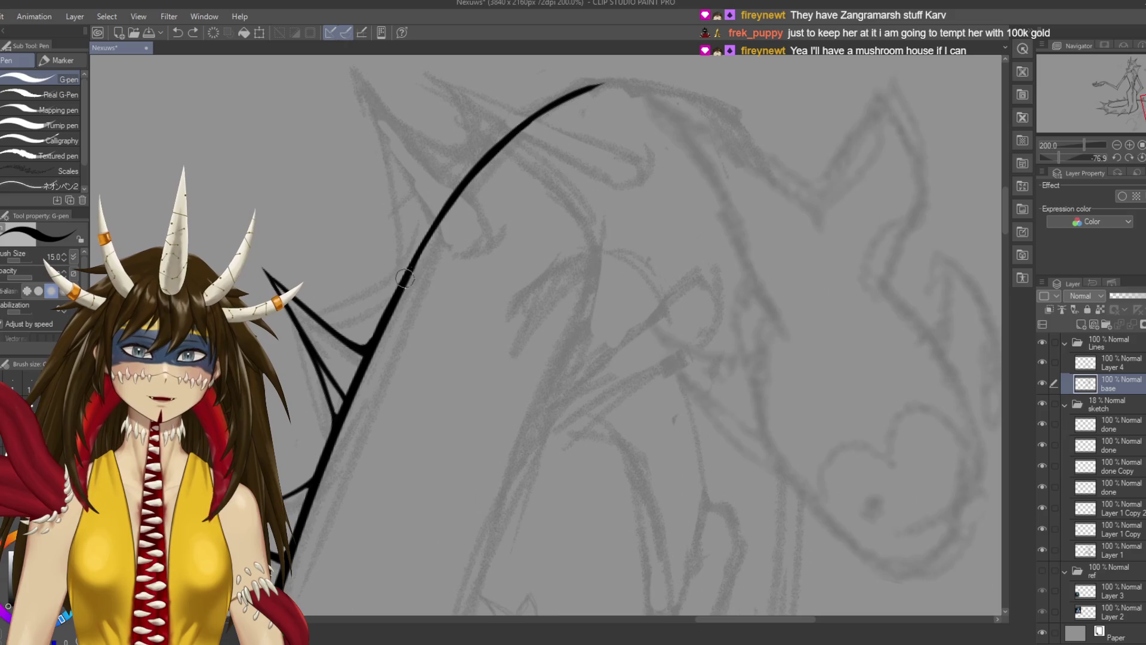
key("ctrl+z")
left_click_drag(405, 276, 516, 144)
key("ctrl+z")
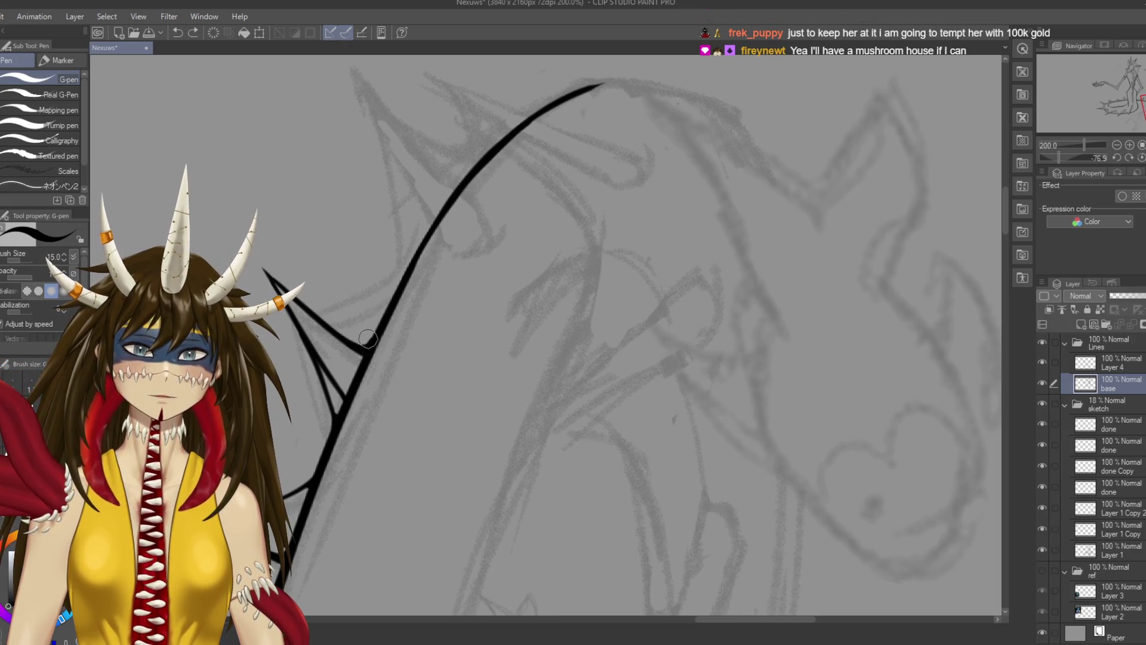
key("ctrl+z")
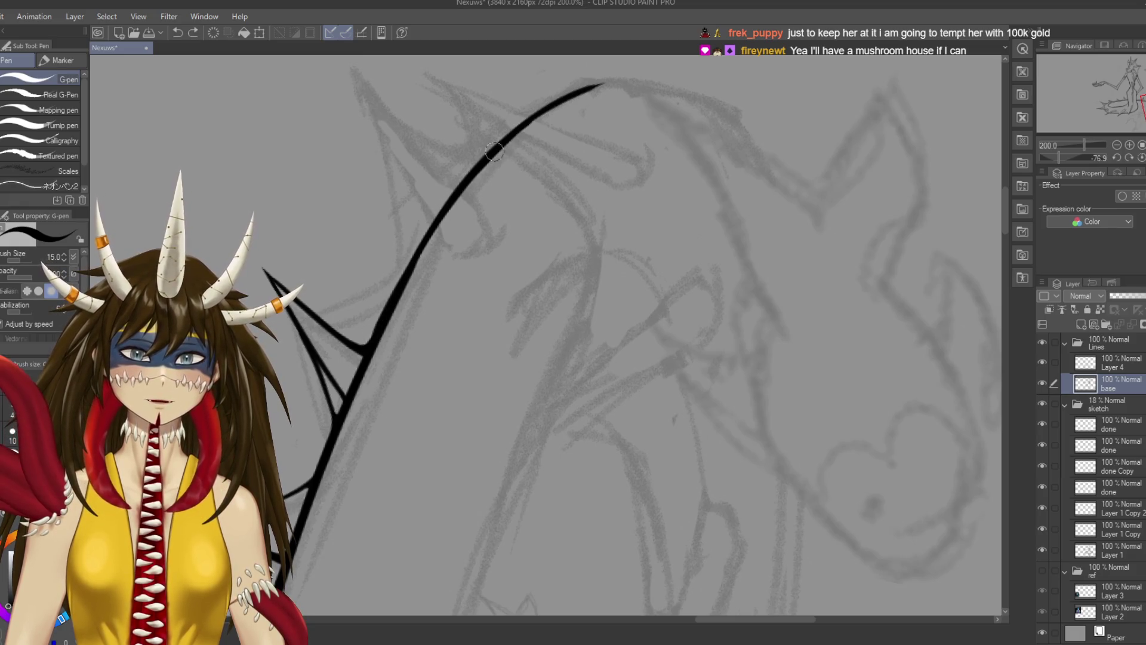
mouse_move(524, 127)
left_mouse_down()
mouse_move(587, 92)
mouse_move(650, 89)
left_mouse_up()
key("ctrl+z")
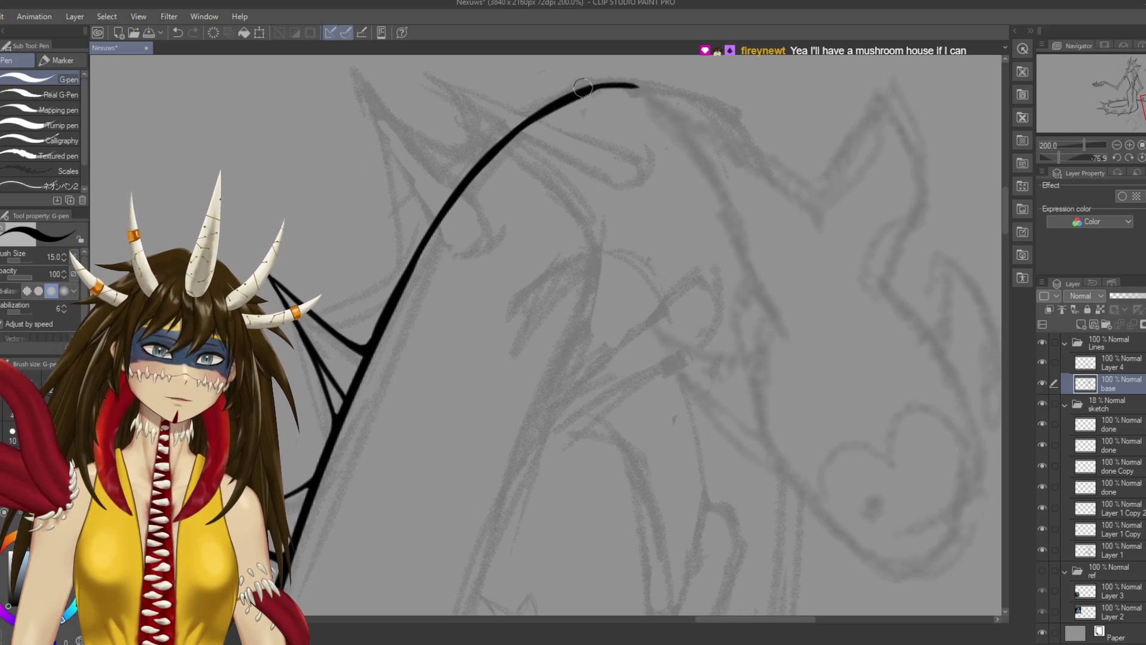
key("ctrl+z")
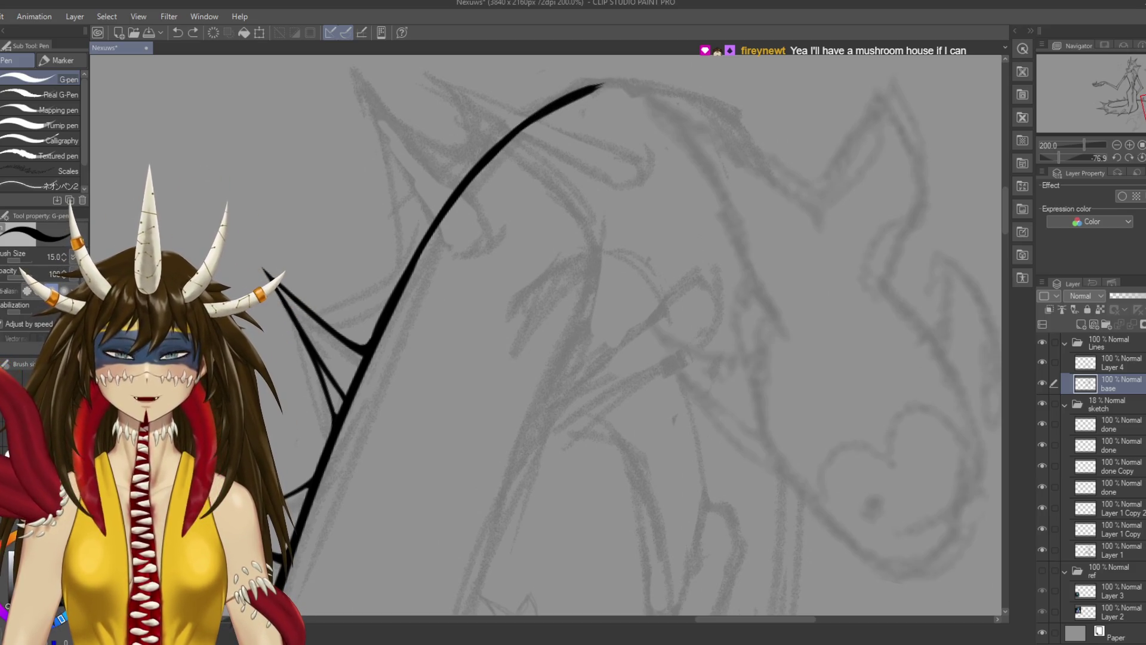
Rotate the view back to nearly upright, save the lineart, and recentre on the tail curve
left_click_drag(657, 179, 656, 358)
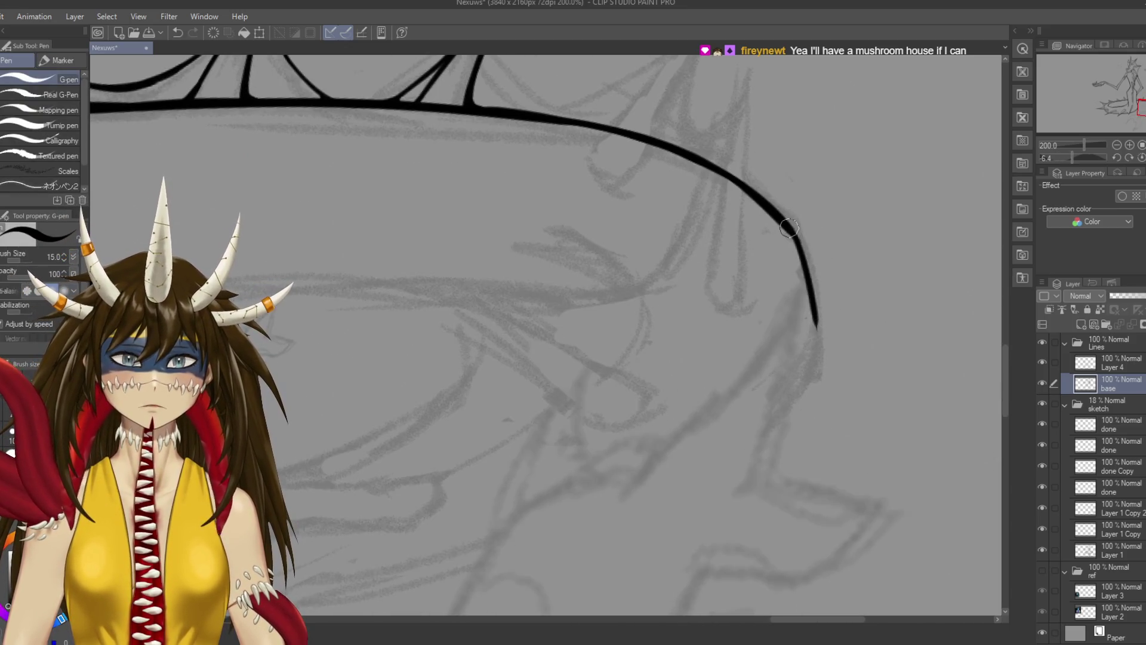
left_click_drag(783, 224, 779, 234)
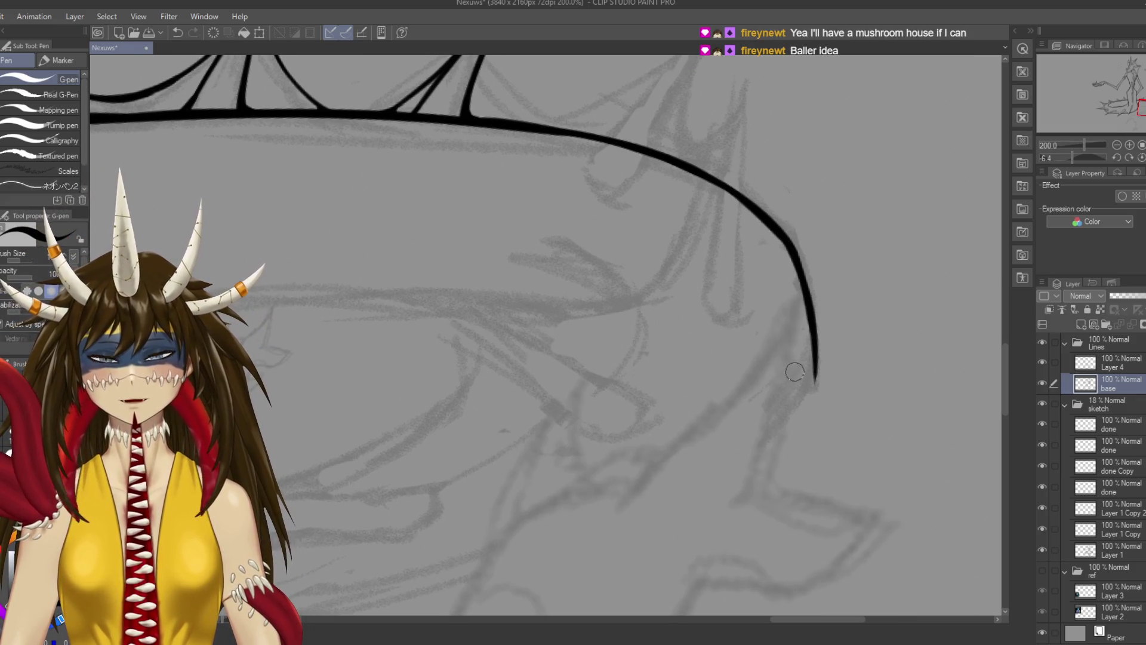
key("ctrl+s")
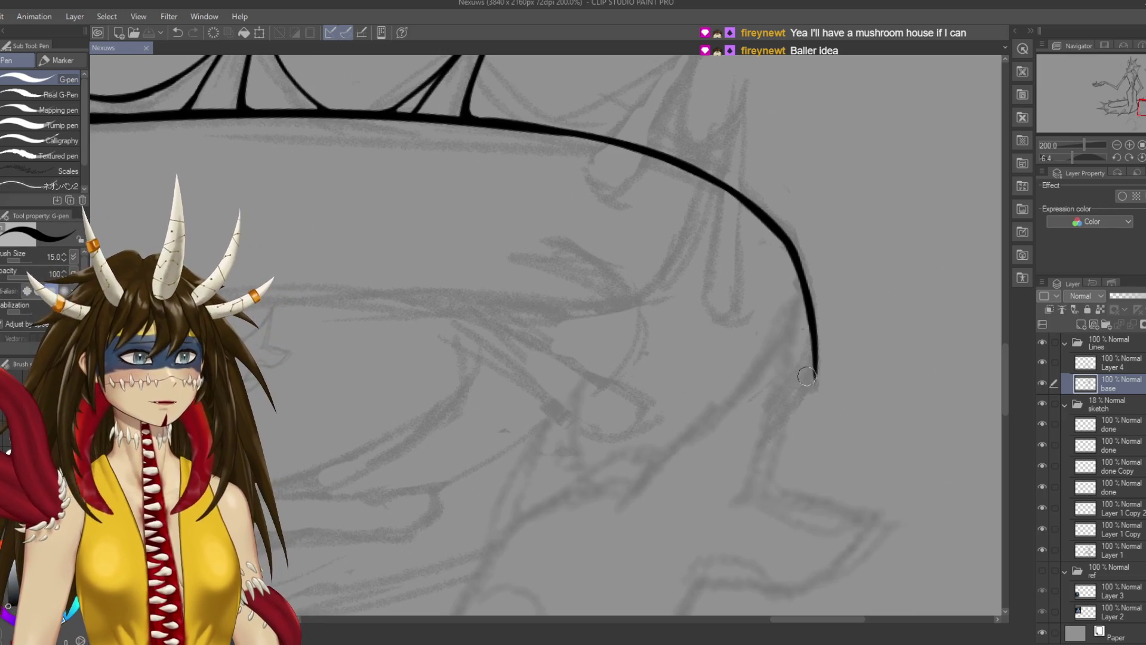
left_click_drag(596, 298, 525, 367)
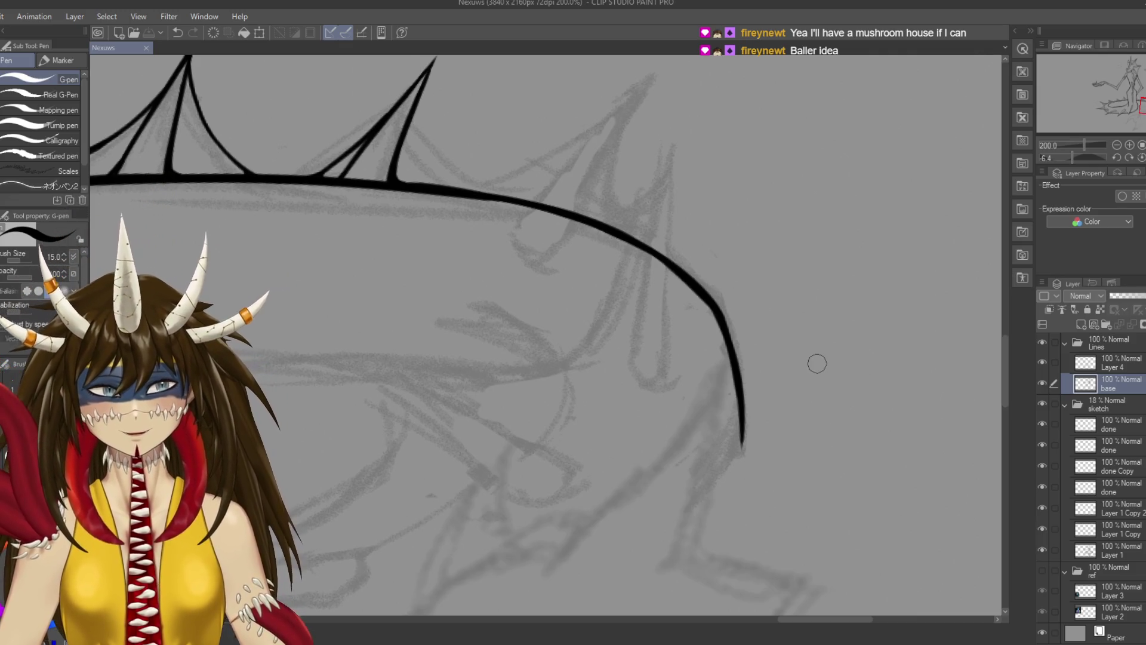
mouse_move(688, 283)
left_mouse_down()
mouse_move(702, 291)
mouse_move(443, 209)
left_mouse_up()
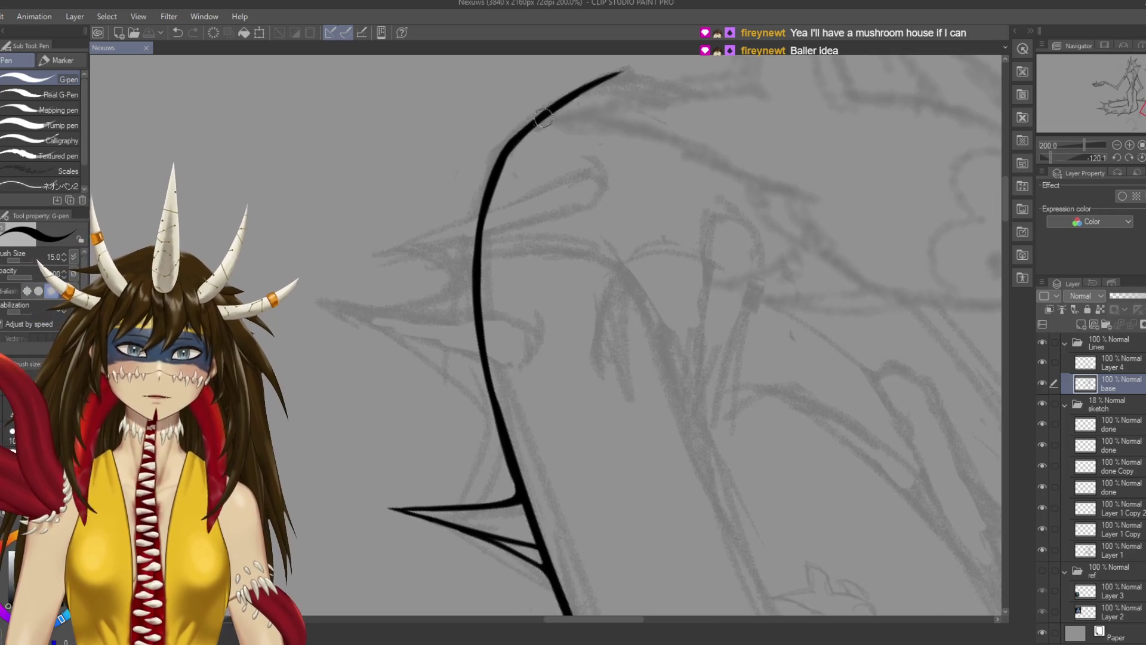
Ink the long underside curve looping around the tail tip, replacing earlier undone strokes, and save
left_click_drag(562, 99, 495, 150)
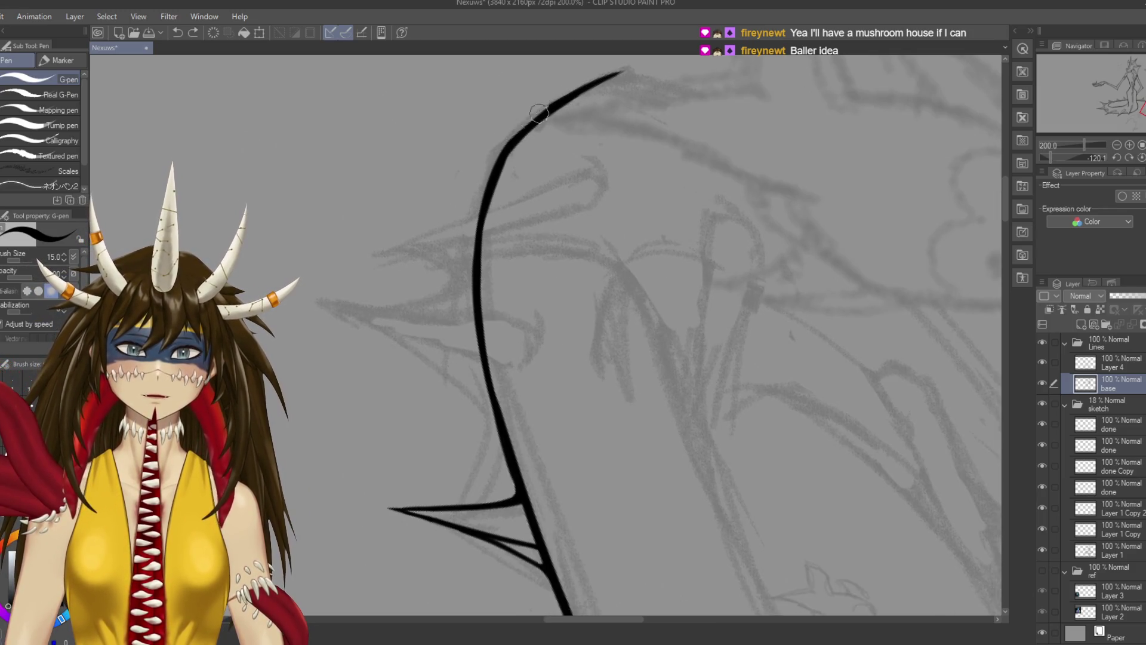
key("ctrl+z")
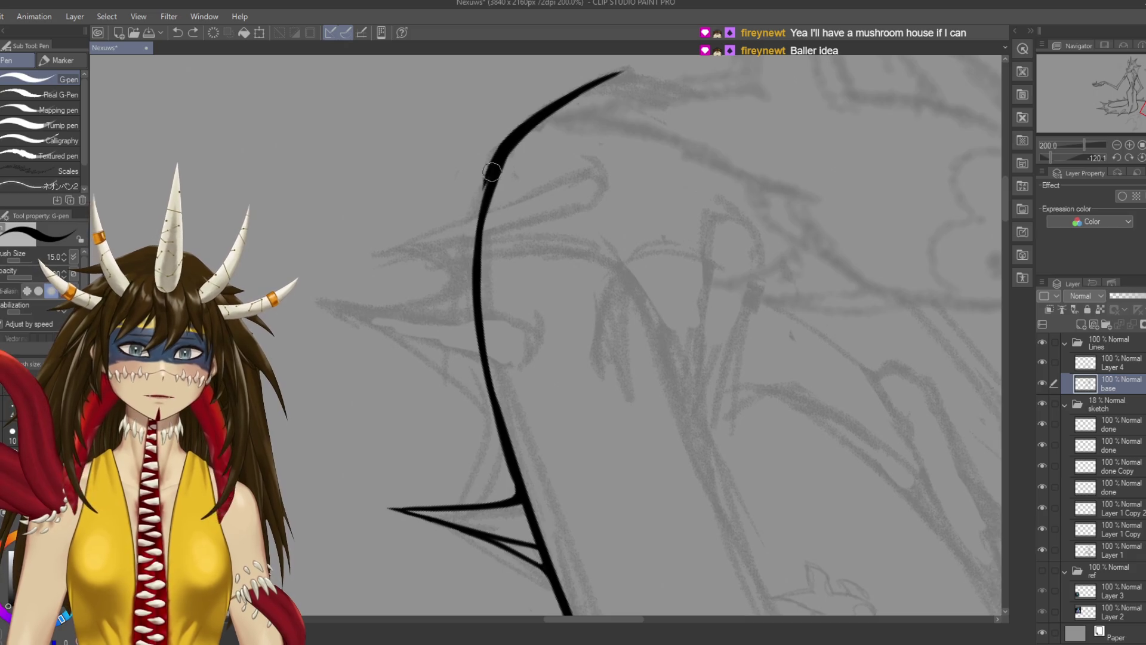
key("ctrl+z")
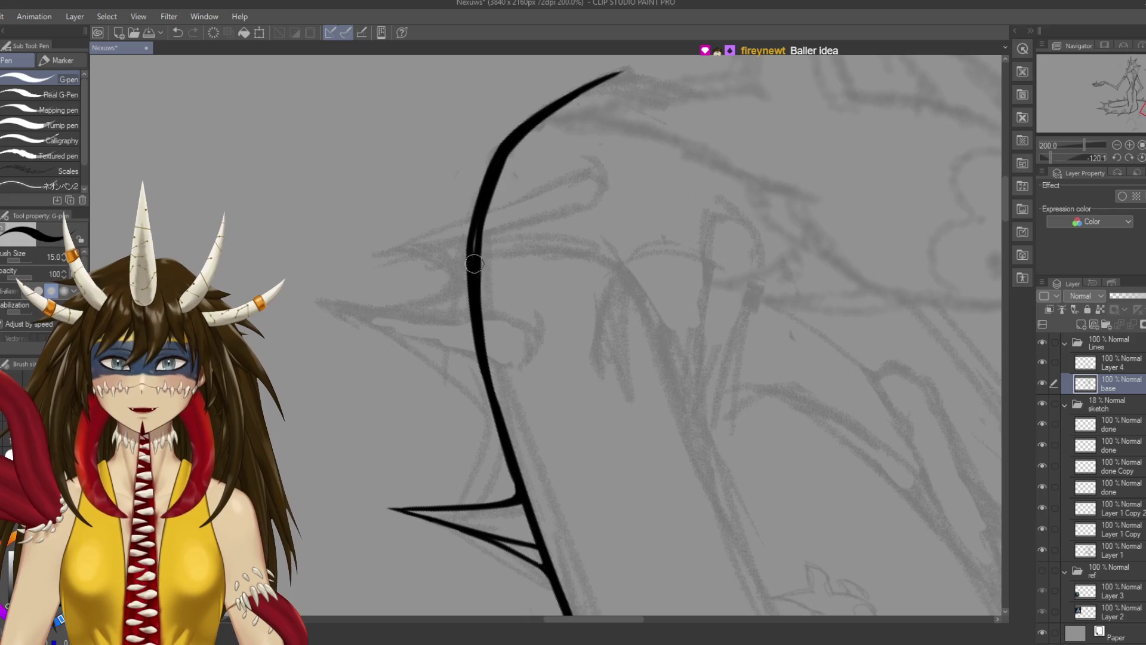
mouse_move(475, 263)
left_mouse_down()
mouse_move(615, 197)
mouse_move(764, 430)
mouse_move(786, 274)
mouse_move(690, 453)
left_mouse_up()
mouse_move(737, 392)
left_mouse_down()
mouse_move(740, 179)
mouse_move(649, 129)
left_mouse_up()
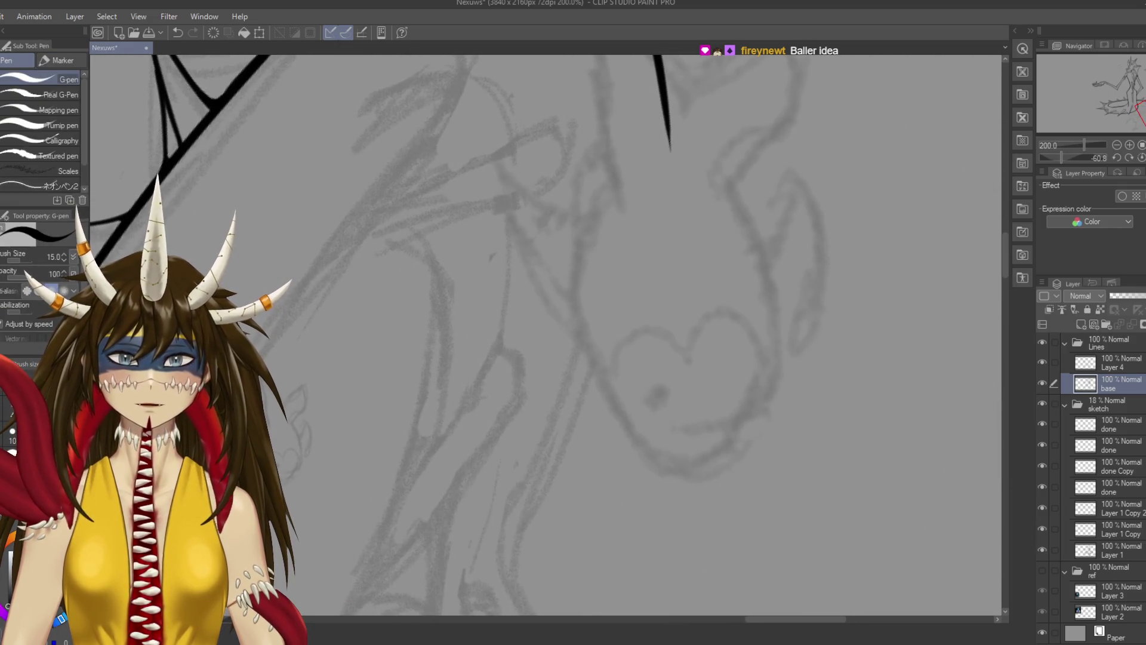
left_click_drag(596, 239, 609, 310)
left_click_drag(656, 119, 647, 358)
key("ctrl+z")
left_click_drag(667, 179, 599, 449)
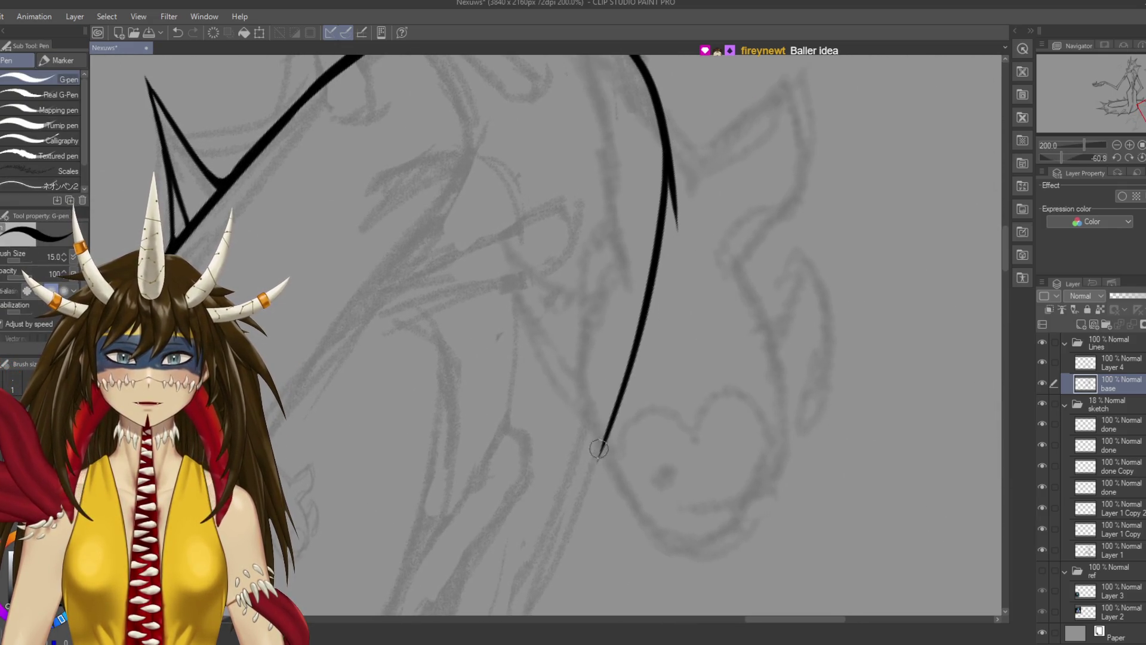
key("e")
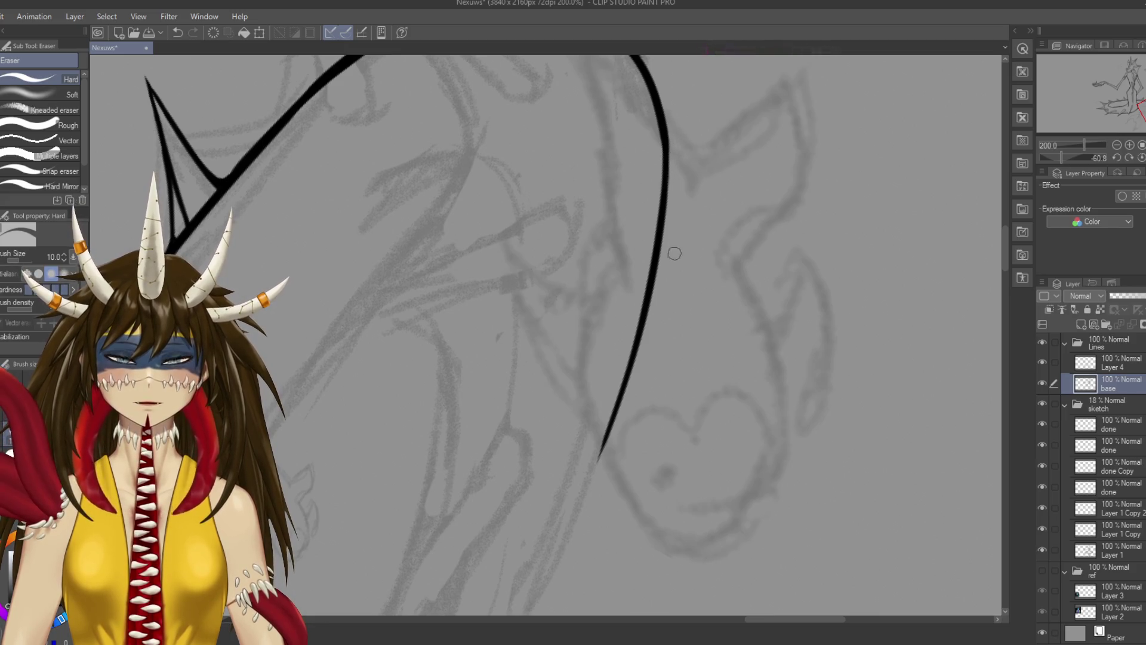
key("ctrl+s")
scroll(597, 334, "down", 5)
Erase a small bump on the tail line and touch it up with a short G-pen stroke
left_click_drag(657, 358, 761, 526)
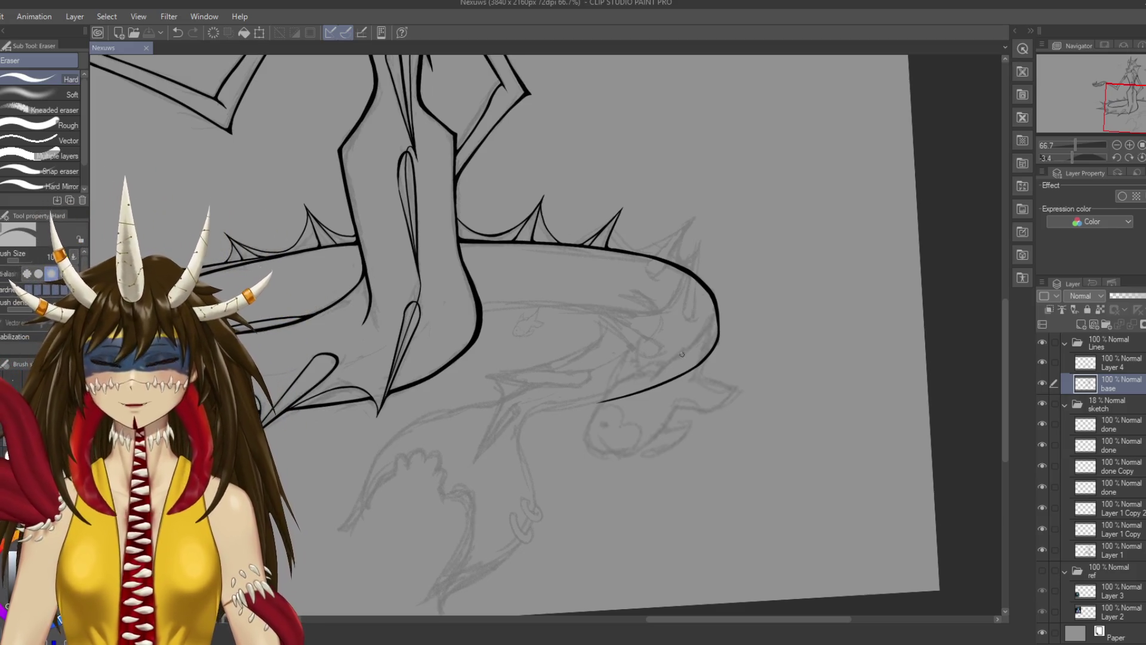
scroll(699, 299, "up", 1)
scroll(700, 300, "up", 1)
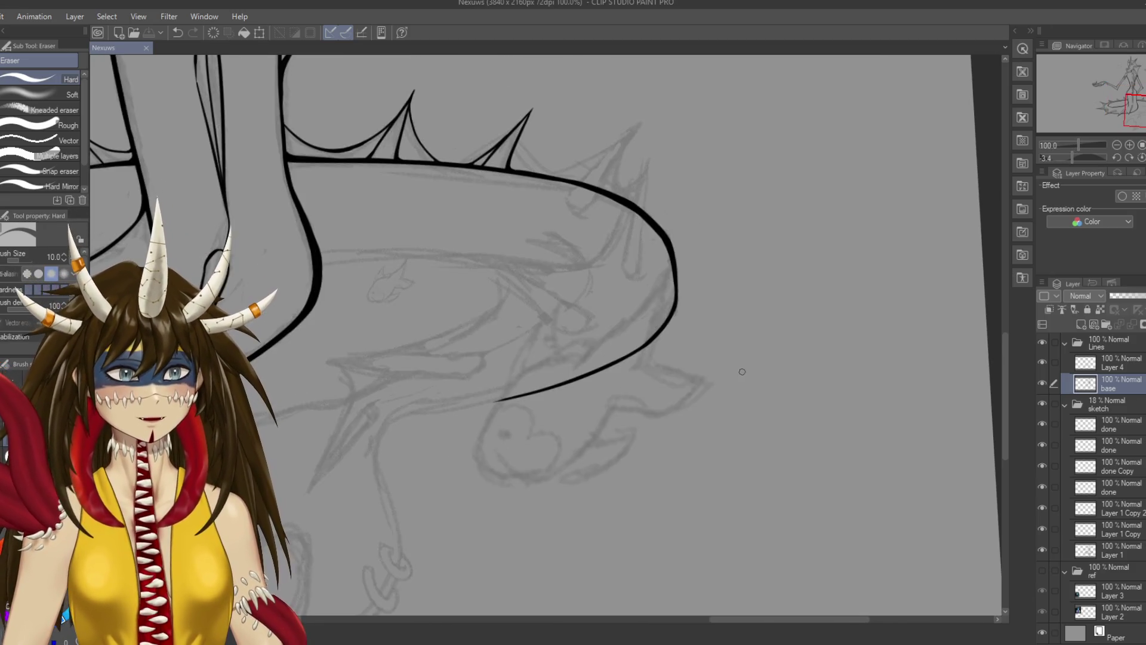
scroll(700, 300, "up", 1)
left_click_drag(700, 299, 701, 304)
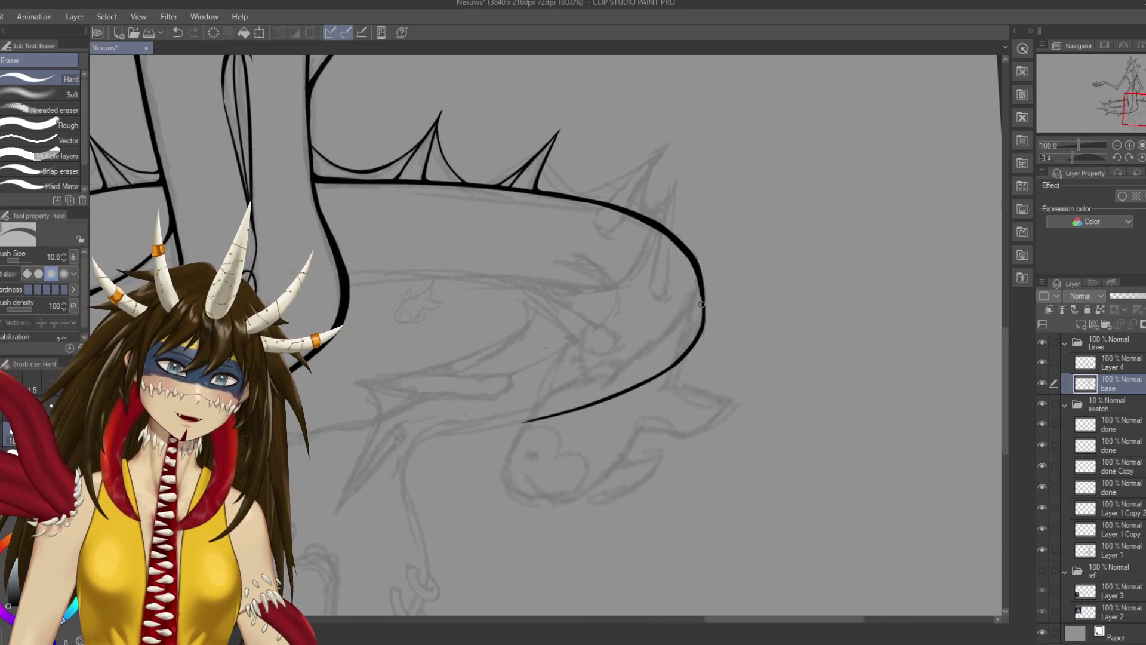
key("p")
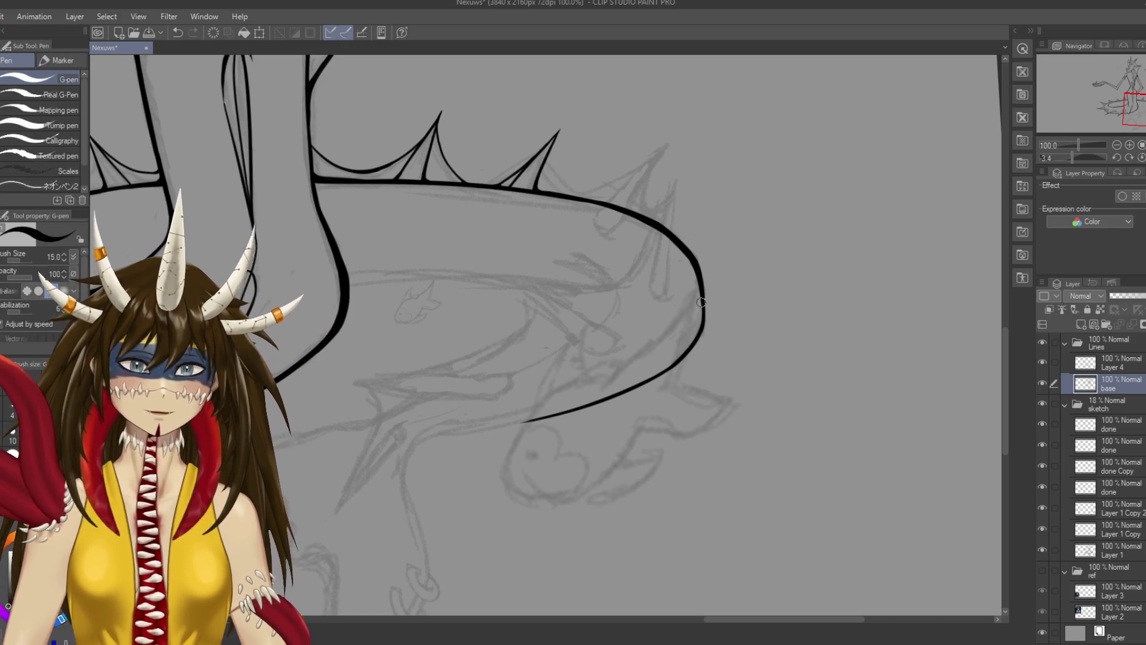
left_click_drag(702, 303, 701, 306)
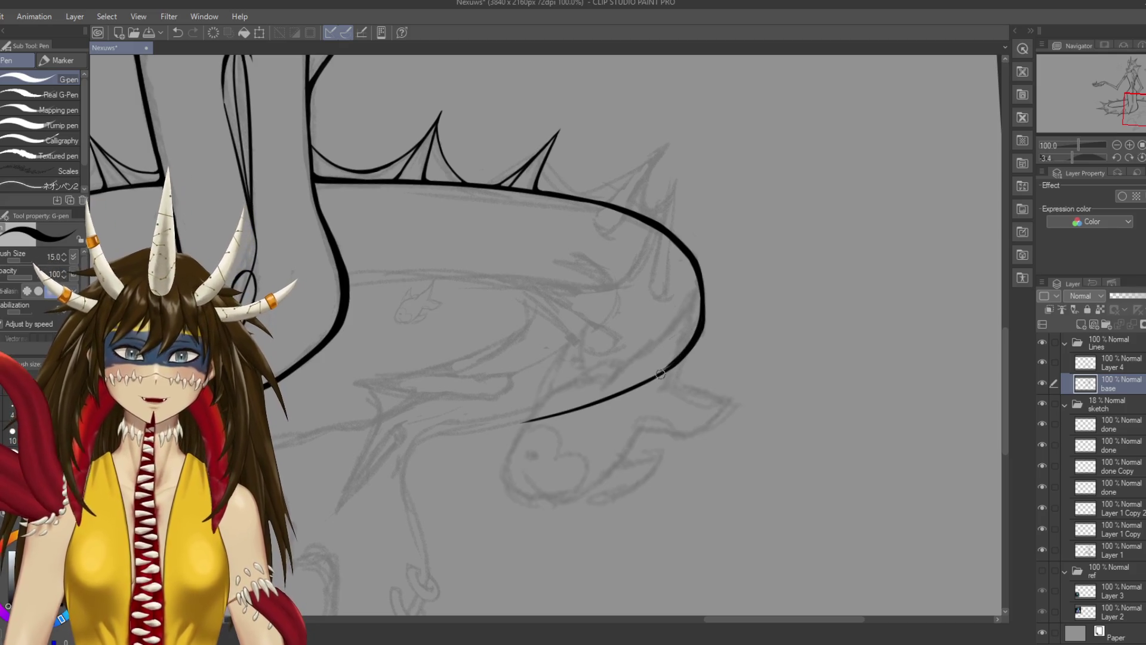
Thicken the body curve by tracing over it with the G-pen, then save
left_click_drag(661, 373, 667, 287)
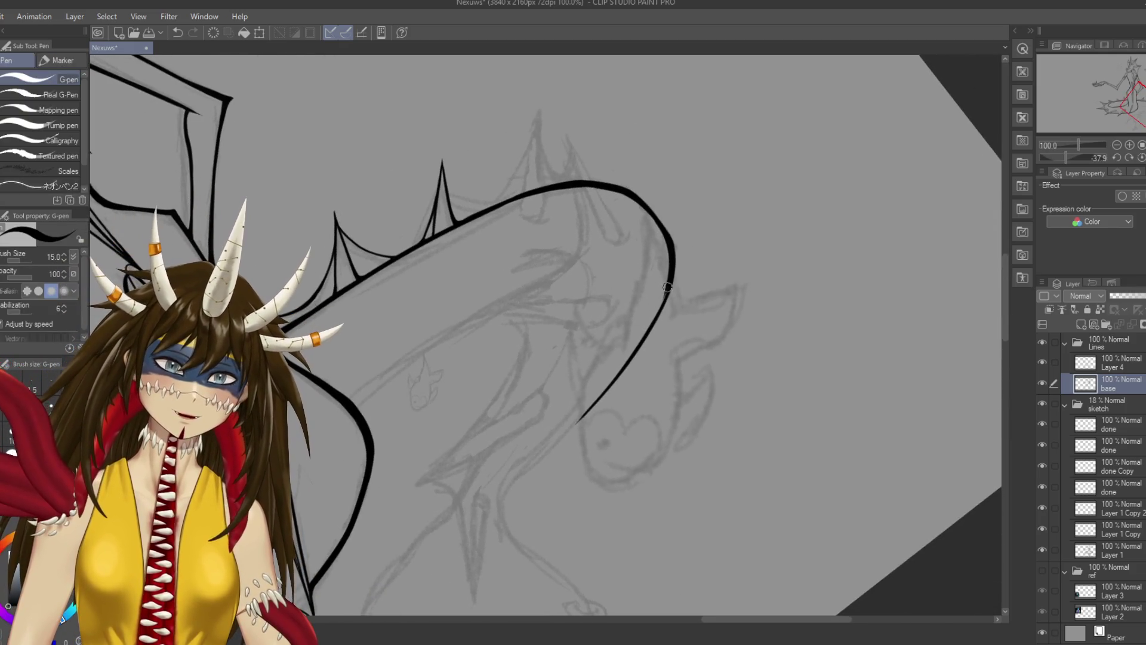
left_click_drag(635, 345, 655, 310)
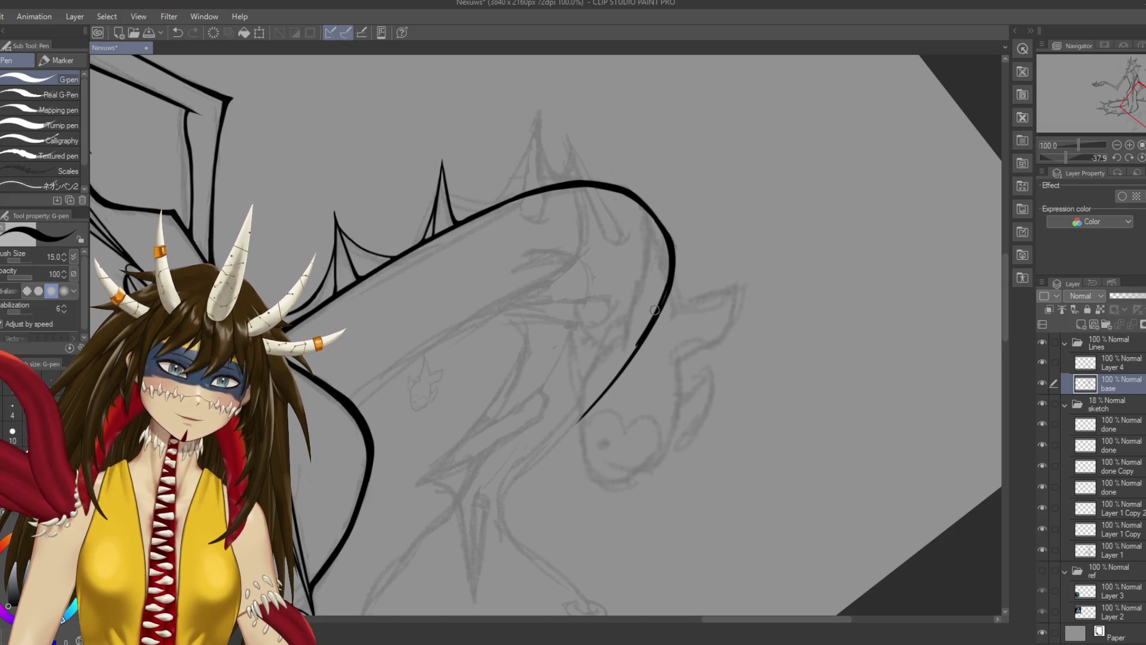
key("ctrl+z")
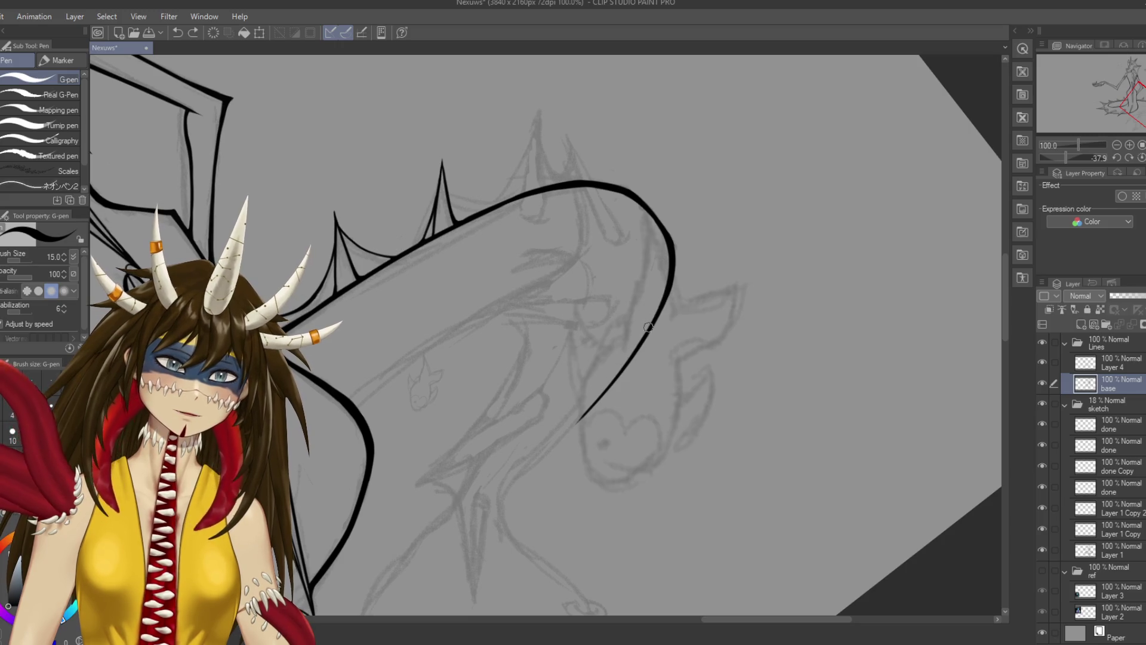
left_click_drag(672, 294, 711, 323)
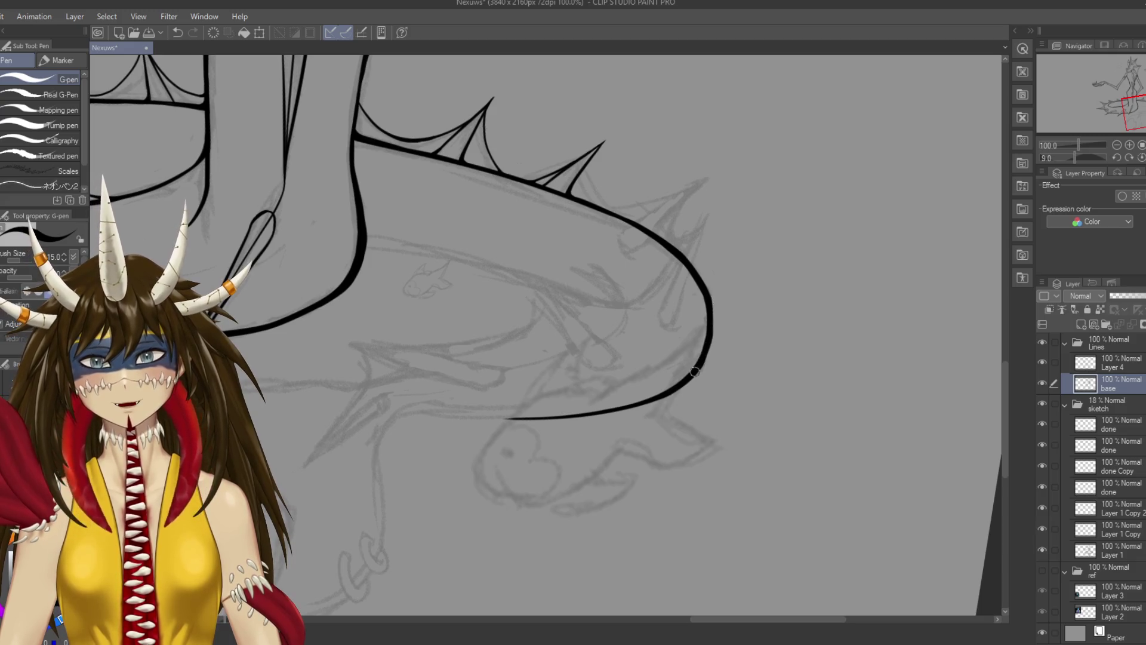
key("ctrl+z")
left_click_drag(712, 322, 711, 308)
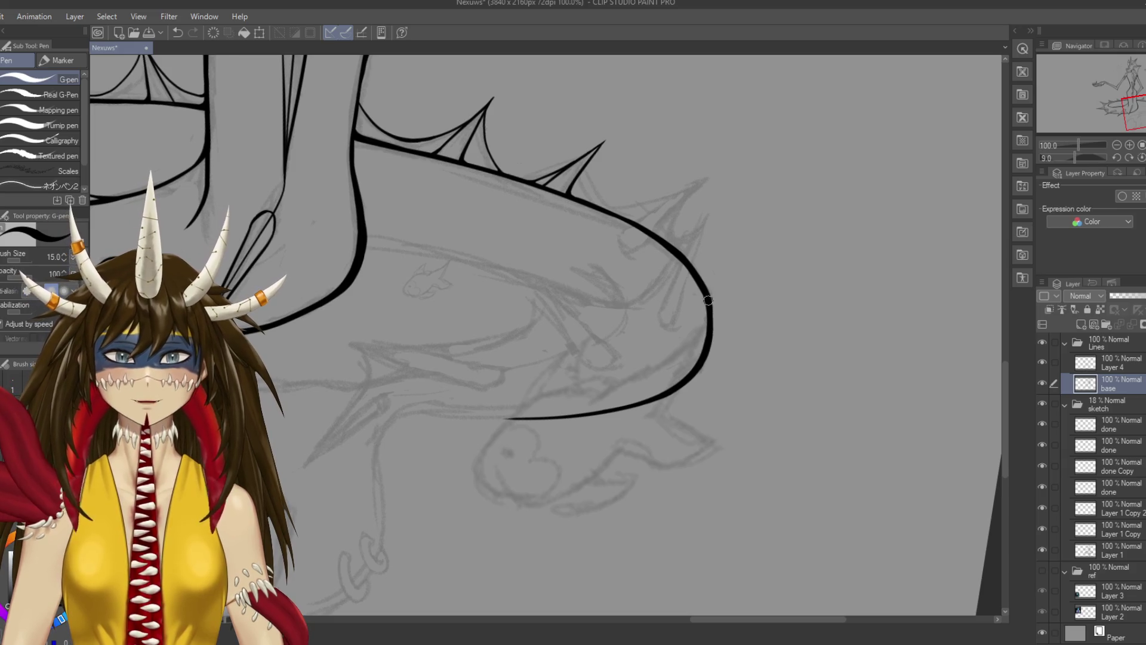
key("ctrl+s")
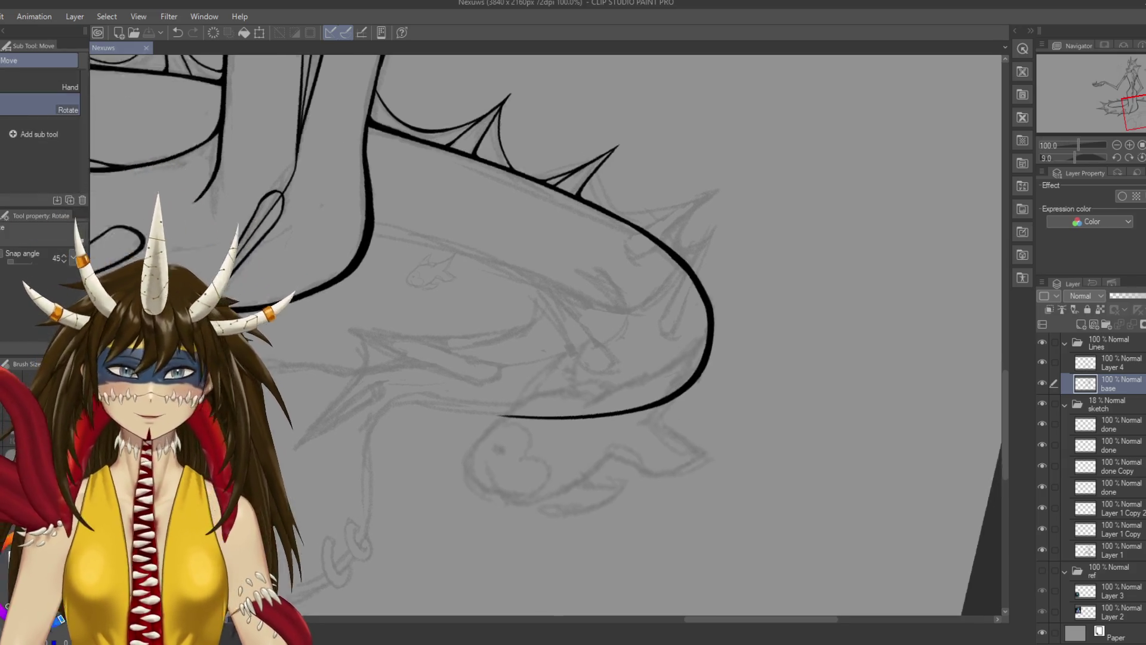
Ink and reinforce the stroke running down to join the body curve, then save
left_click_drag(686, 292, 612, 464)
scroll(611, 465, "up", 1)
scroll(505, 140, "up", 1)
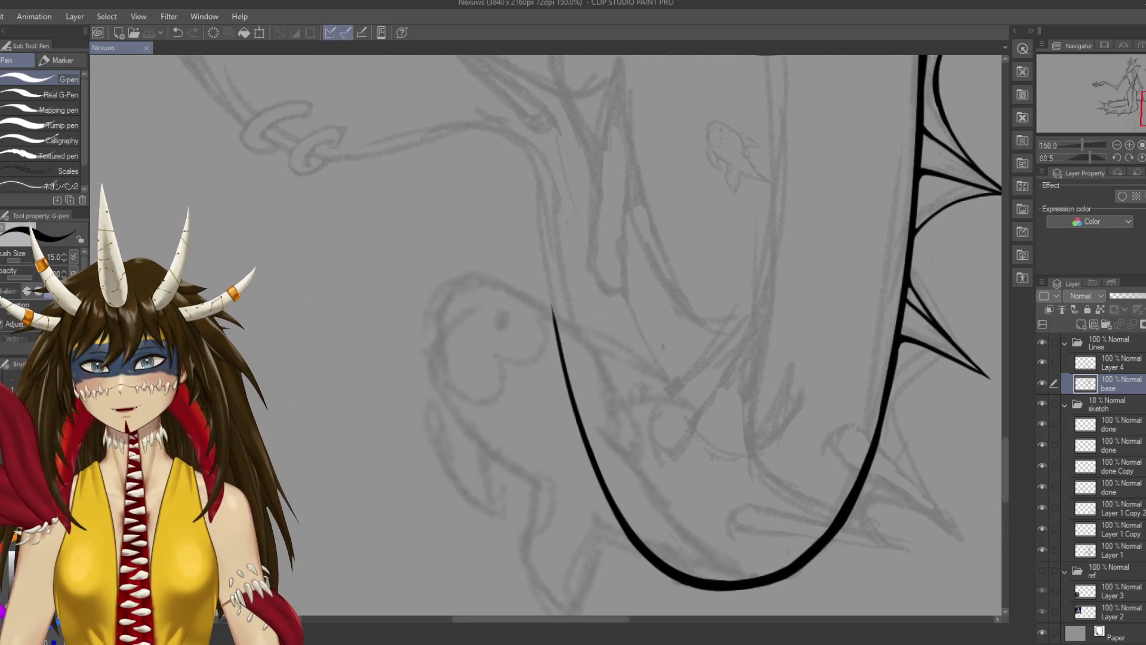
left_click_drag(505, 138, 558, 375)
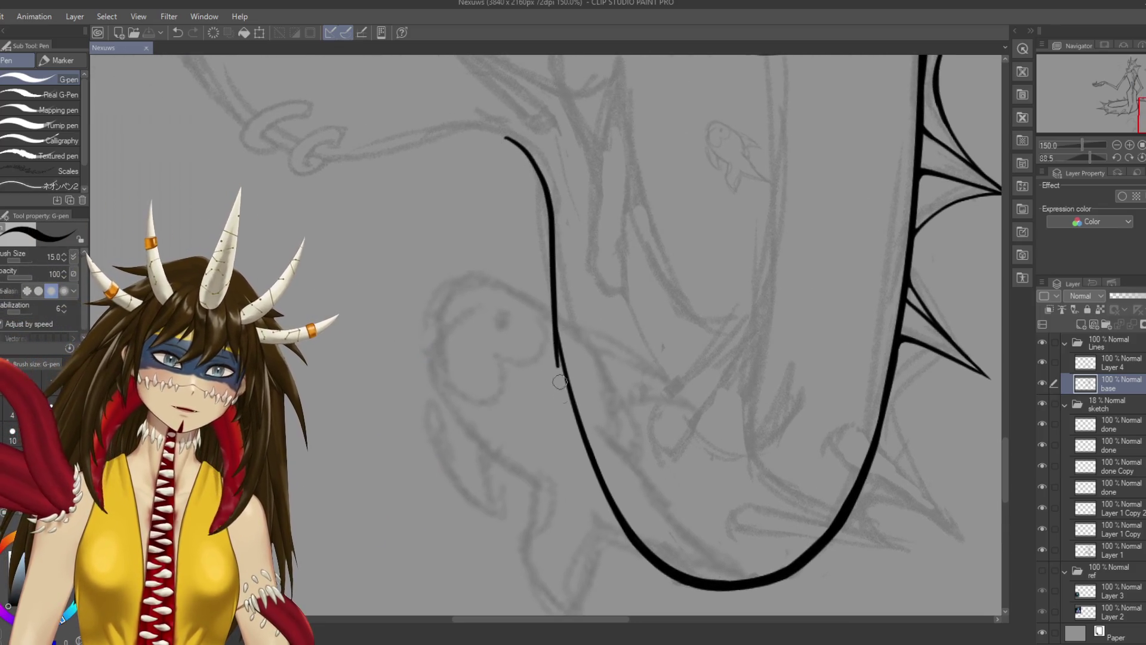
key("ctrl+z")
mouse_move(499, 135)
left_mouse_down()
mouse_move(567, 367)
mouse_move(566, 247)
mouse_move(579, 334)
left_mouse_up()
key("ctrl+z")
mouse_move(561, 252)
left_mouse_down()
mouse_move(577, 326)
mouse_move(503, 396)
left_mouse_up()
key("ctrl+s")
Try several strokes of different lengths down from the line end, undoing each attempt
mouse_move(452, 256)
left_mouse_down()
mouse_move(523, 286)
mouse_move(537, 357)
left_mouse_up()
key("ctrl+z")
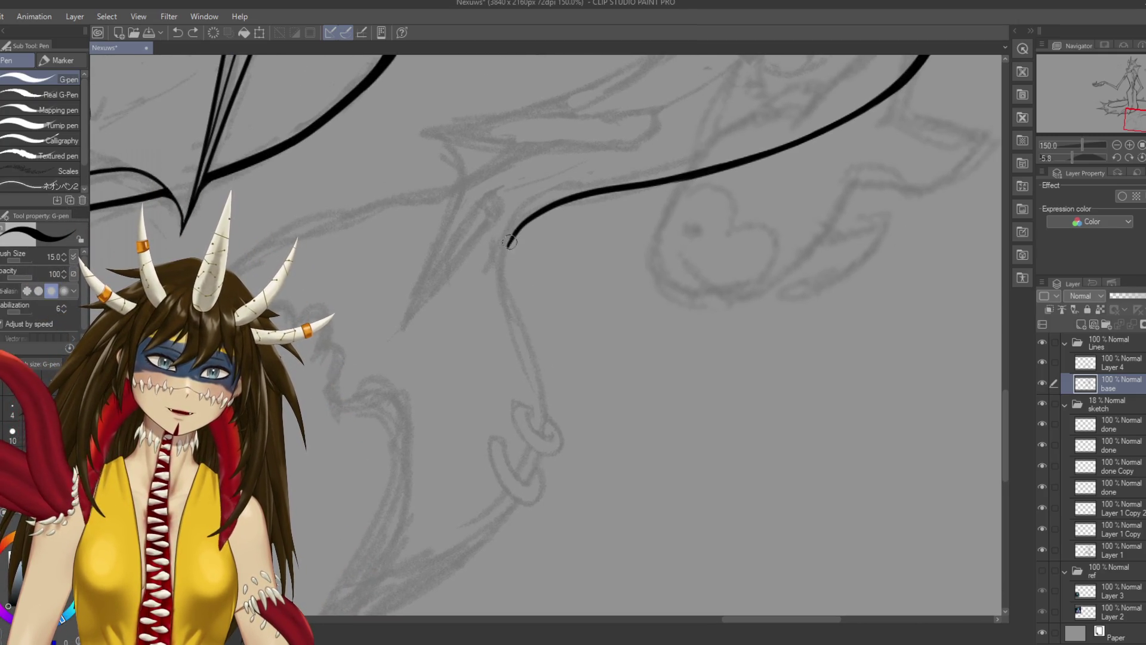
left_click_drag(509, 245, 540, 424)
key("ctrl+z")
left_click_drag(507, 244, 550, 461)
key("ctrl+z")
left_click_drag(507, 245, 512, 306)
key("ctrl+z")
left_click_drag(507, 245, 514, 328)
key("ctrl+z")
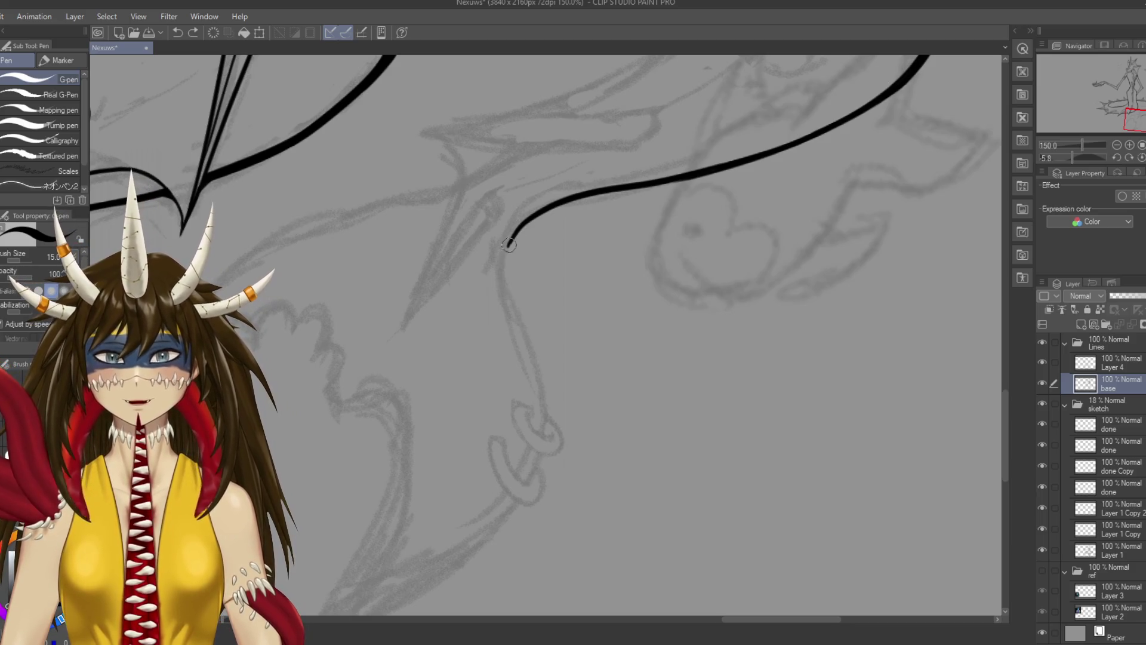
left_click_drag(509, 244, 525, 466)
key("ctrl+z")
mouse_move(507, 243)
left_mouse_down()
mouse_move(537, 435)
mouse_move(528, 489)
left_mouse_up()
key("ctrl+z")
Ink the long line down from the line end, thicken its lower part, and save
left_click_drag(503, 257, 482, 355)
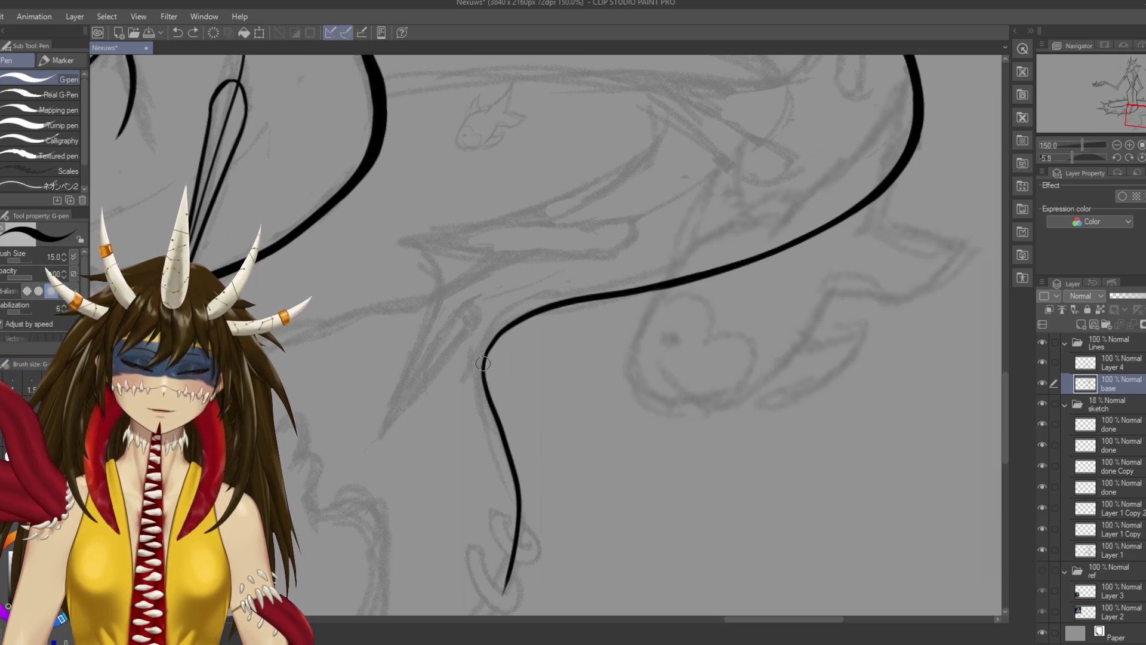
left_click_drag(482, 363, 505, 418)
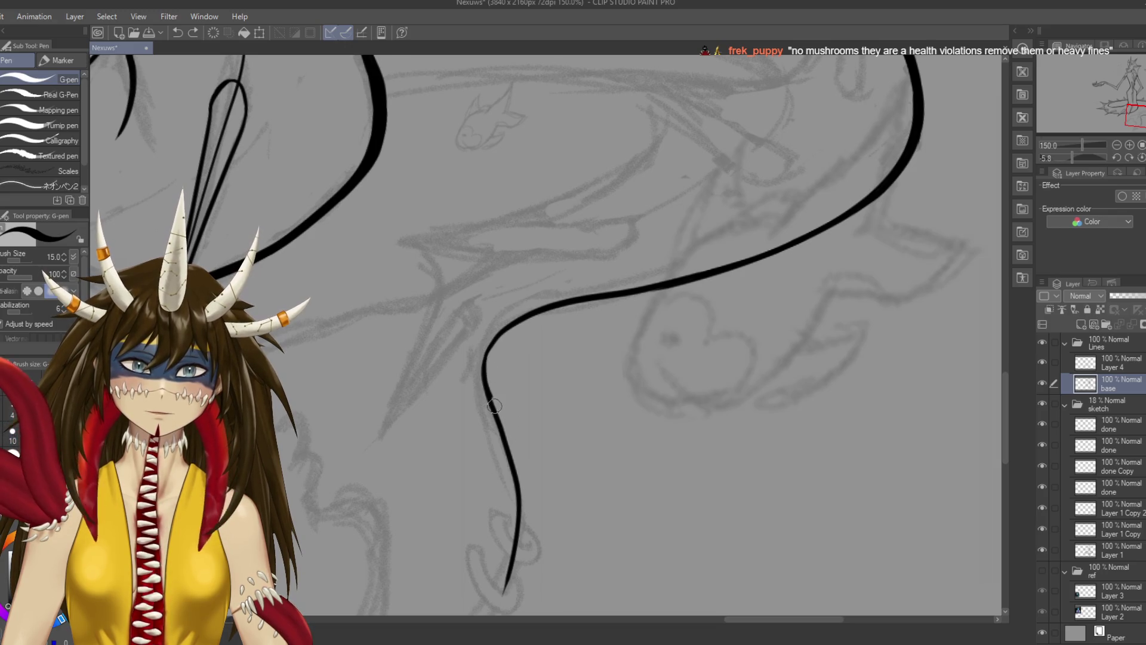
left_click_drag(519, 500, 504, 593)
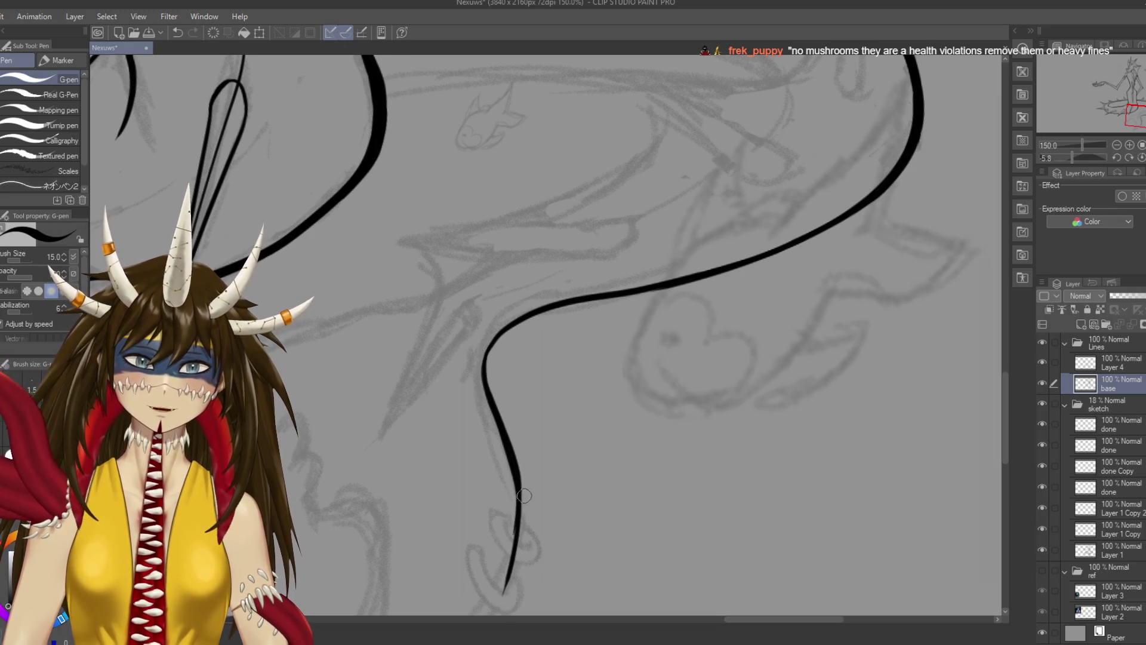
left_click_drag(524, 495, 521, 422)
key("e")
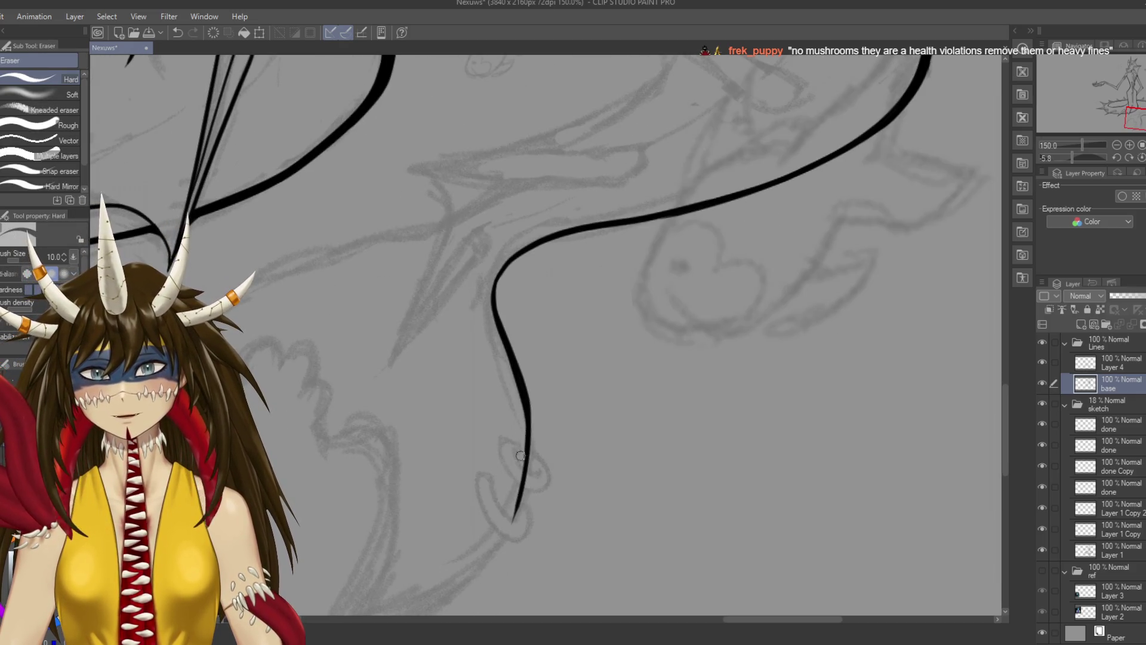
key("ctrl+s")
key("p")
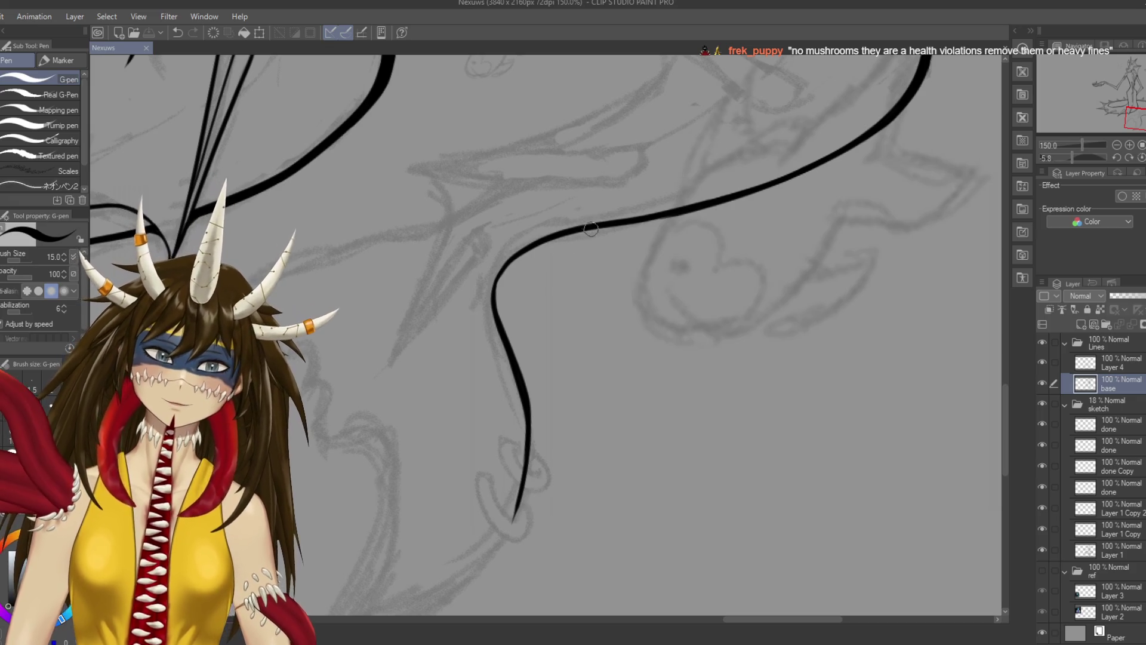
scroll(559, 450, "down", 3)
key("ctrl+z")
key("ctrl+s")
Continue the curve down to a sharp point and save
left_click_drag(497, 475, 597, 466)
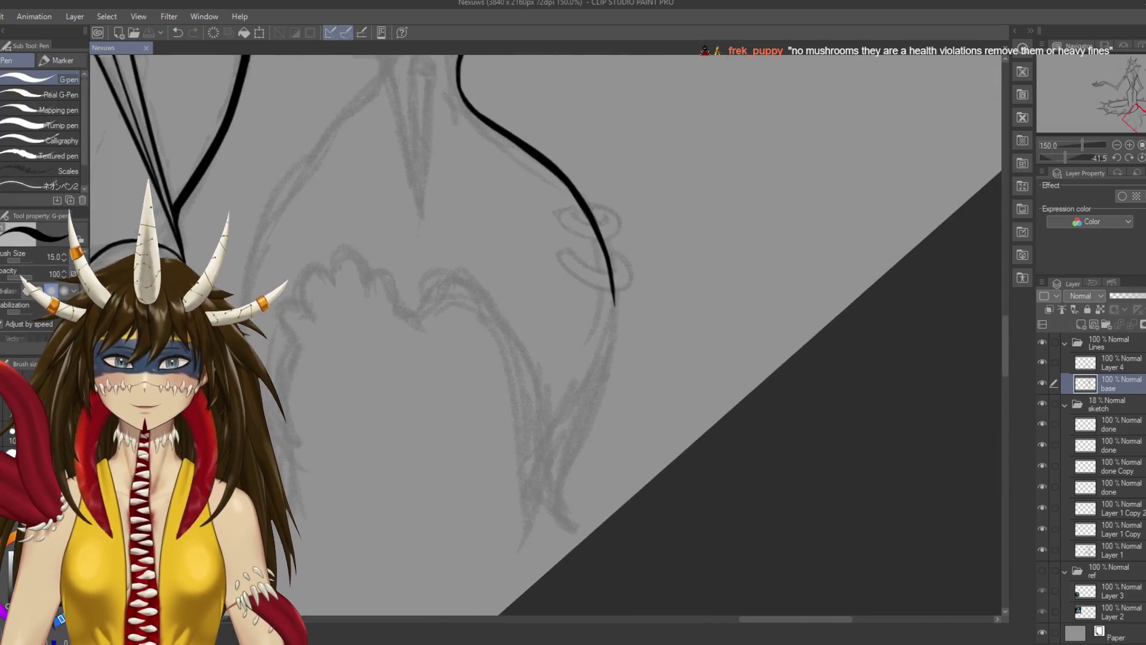
left_click_drag(615, 295, 612, 388)
key("ctrl+z")
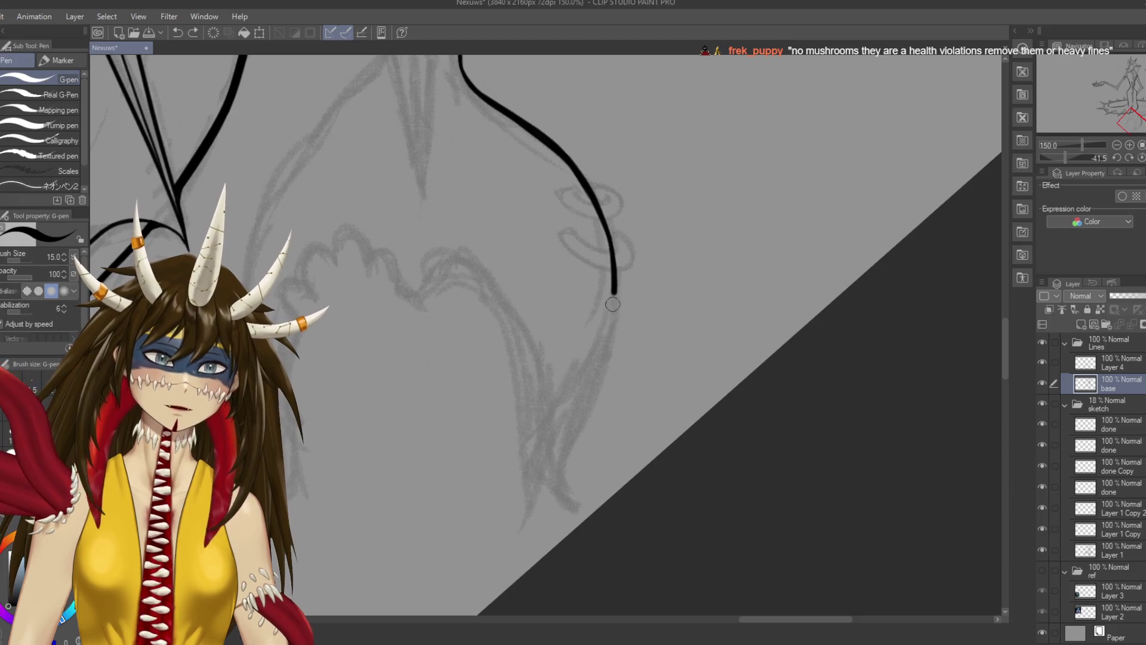
left_click_drag(612, 304, 562, 504)
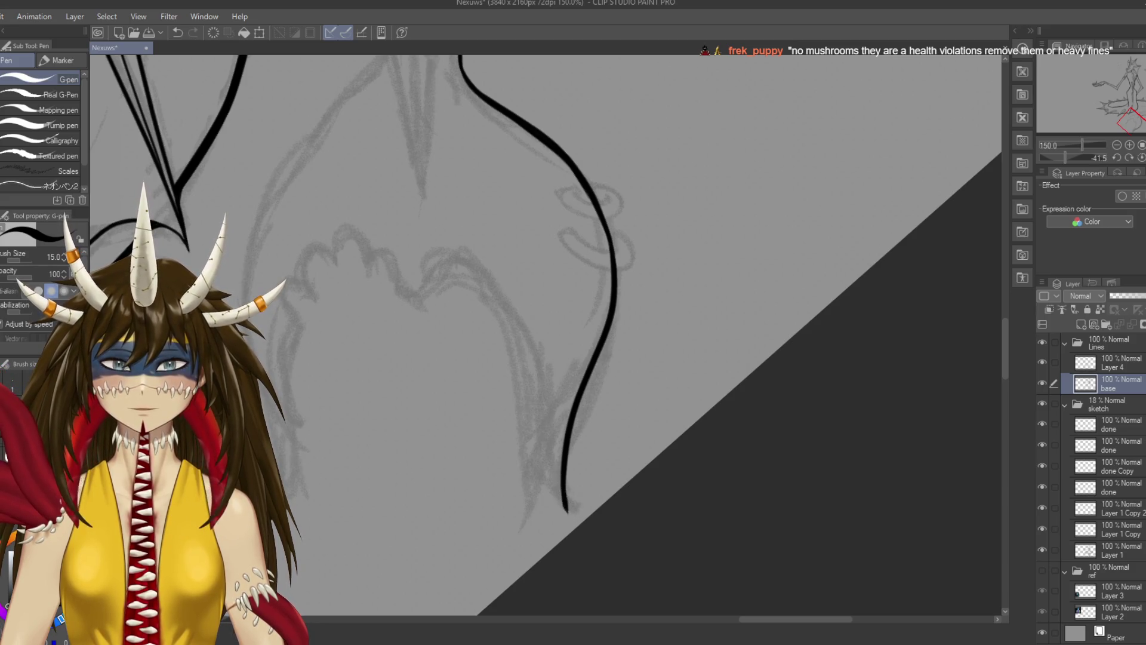
key("ctrl+z")
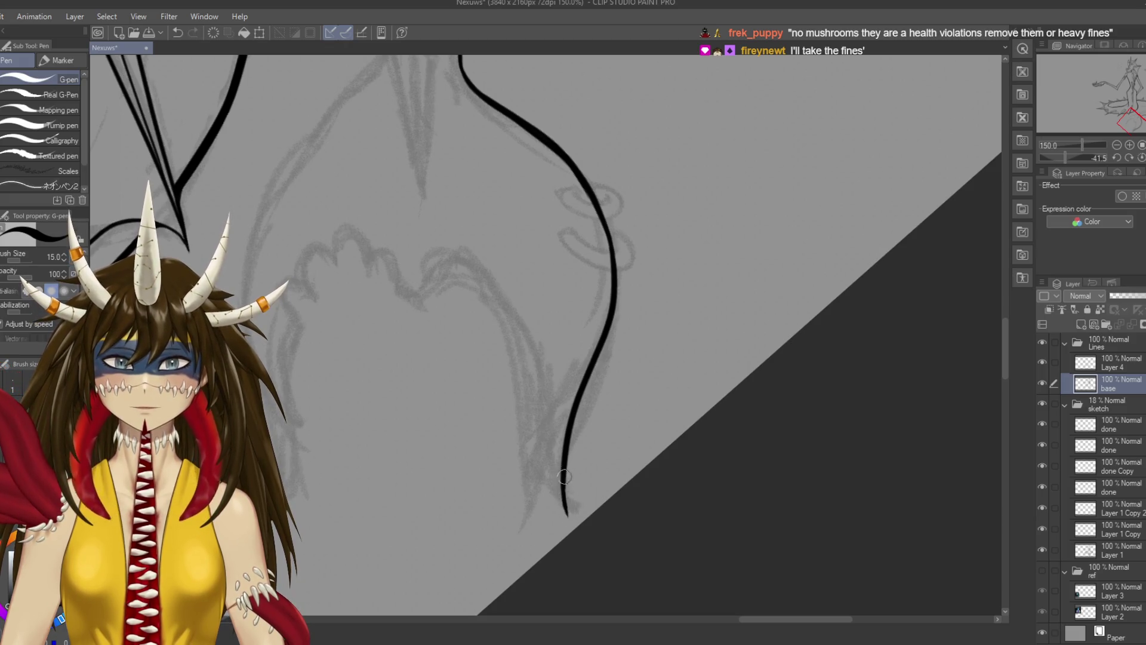
key("ctrl+s")
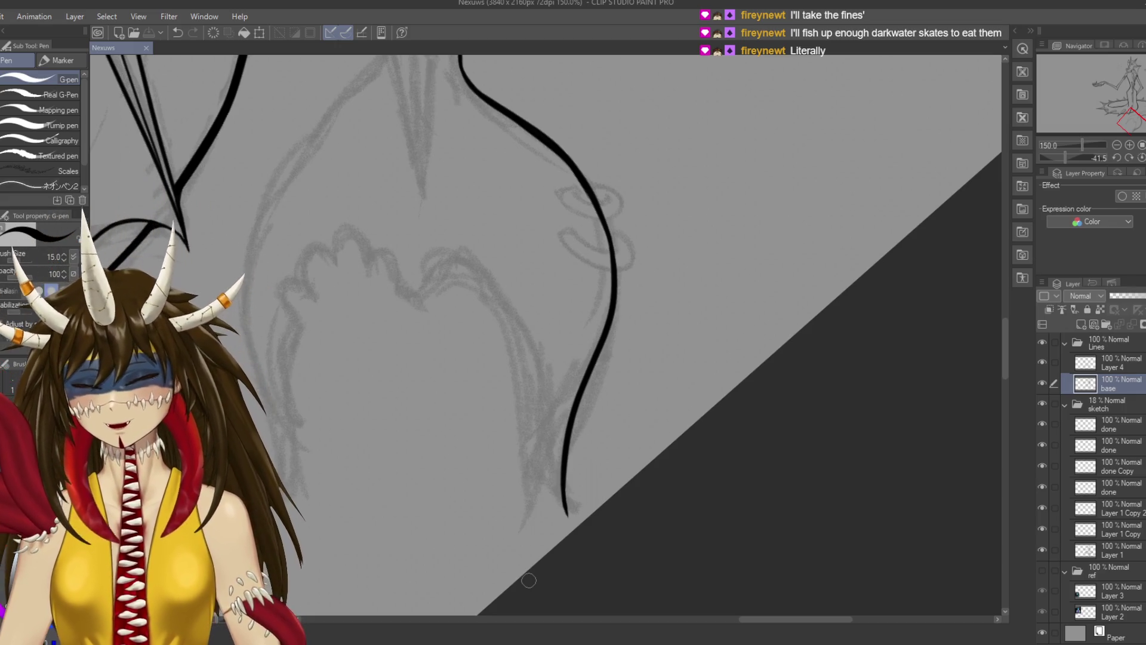
Ink an arching stroke that meets the curve's tip, then save
scroll(510, 360, "left", 3)
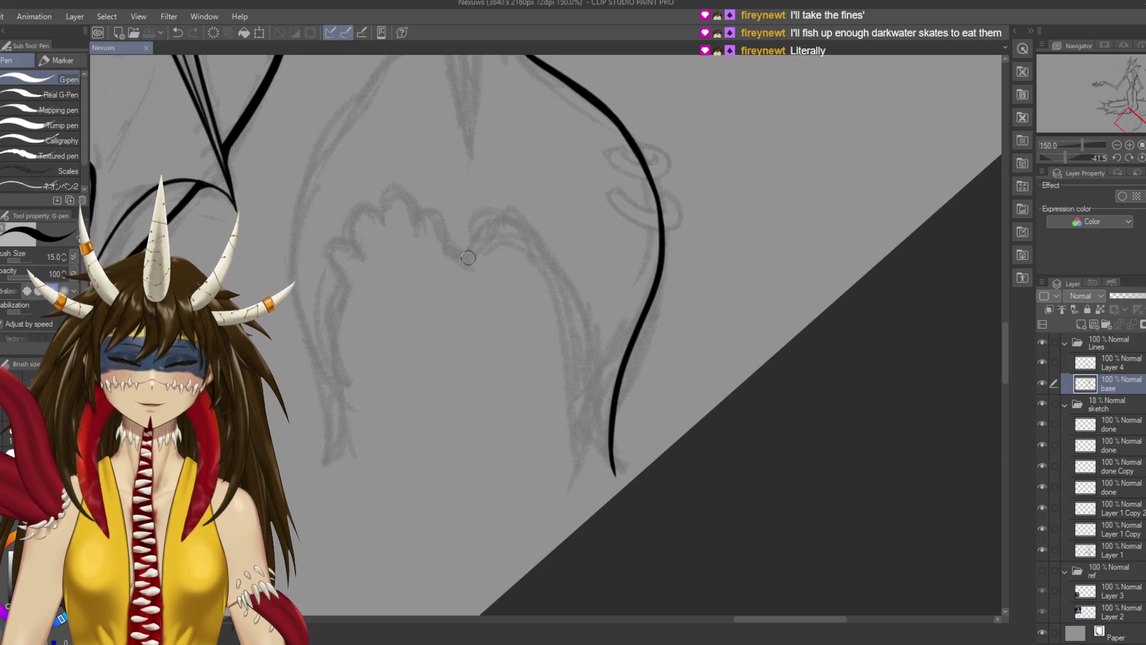
left_click_drag(466, 263, 612, 477)
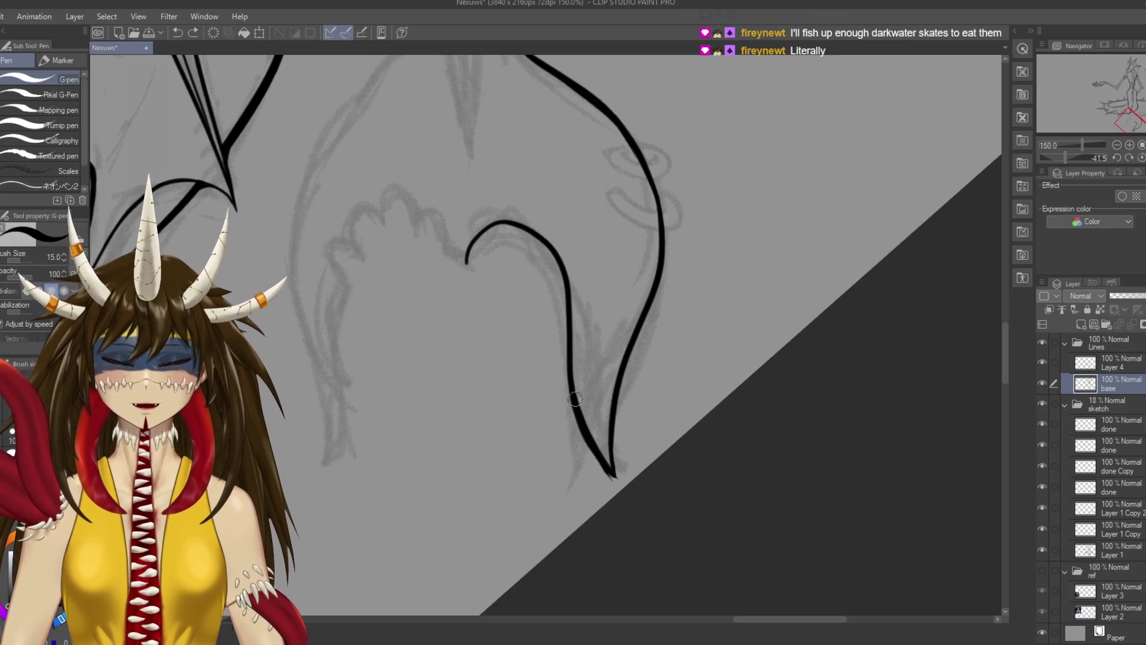
key("e")
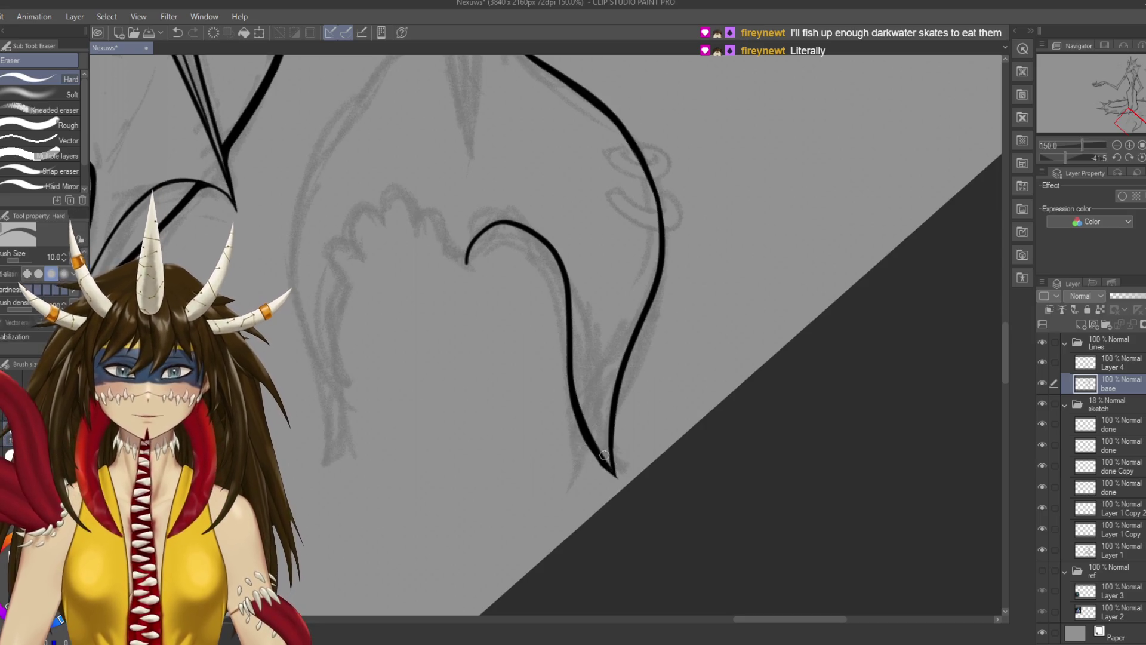
key("p")
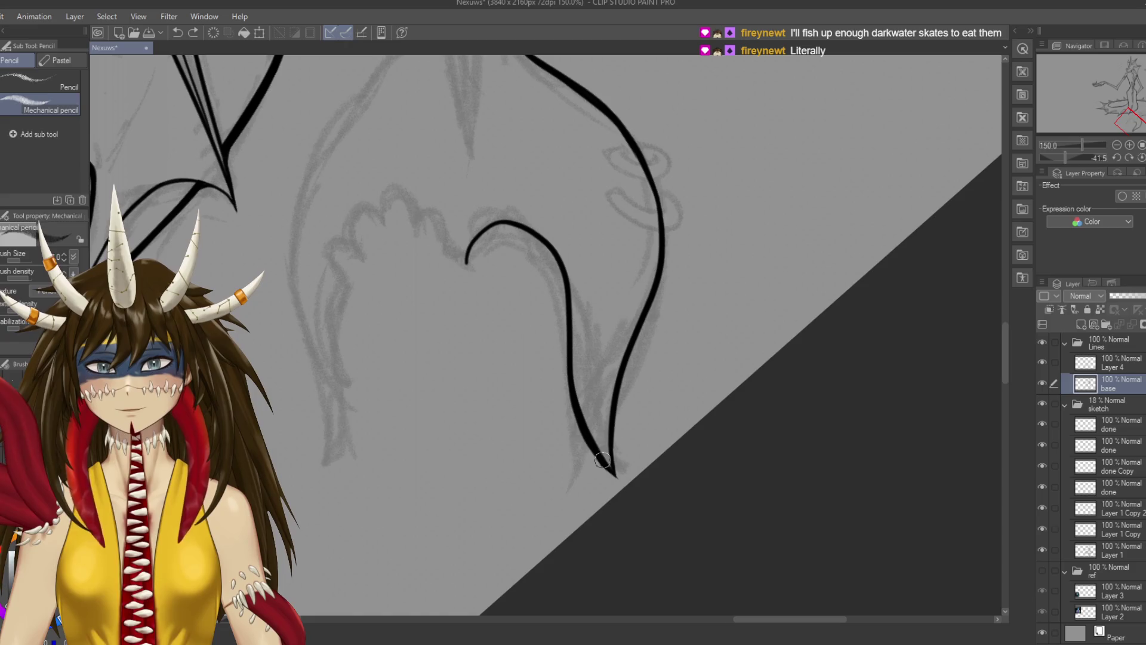
key("p")
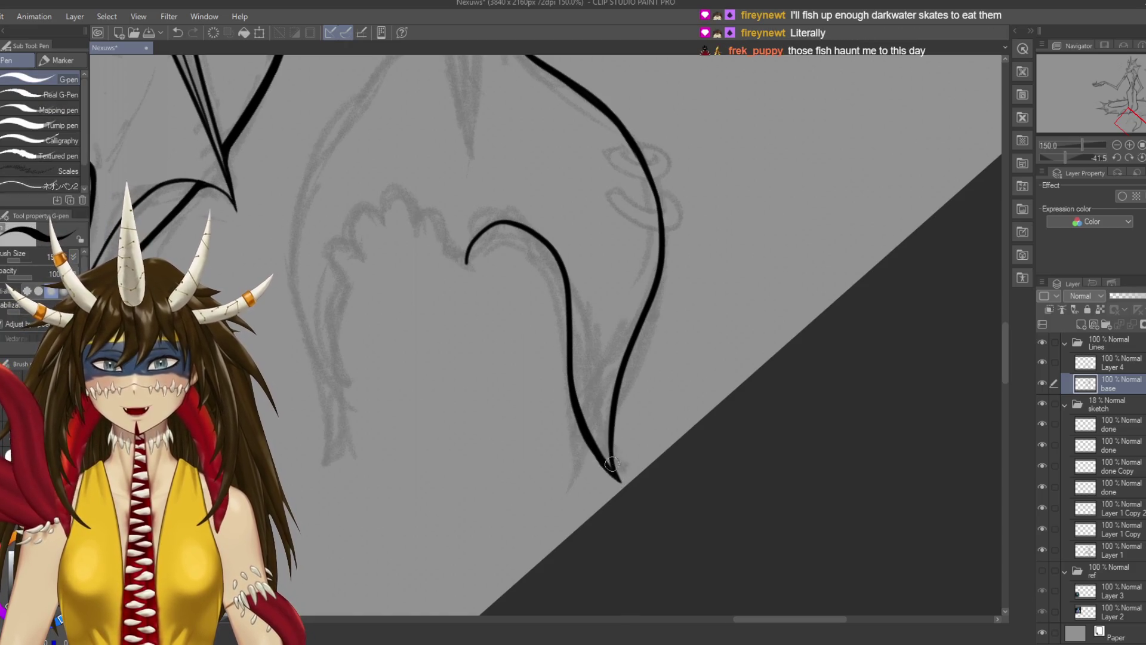
key("ctrl+s")
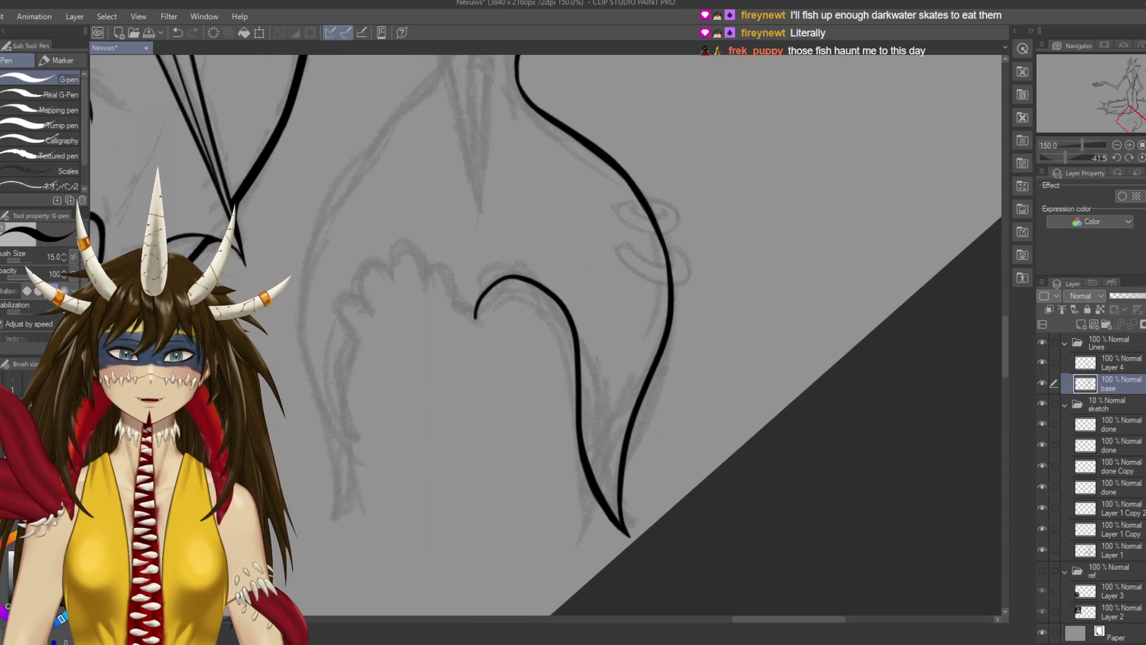
Ink over the upper curve and continue the line down along it, then save
left_click_drag(710, 384, 725, 434)
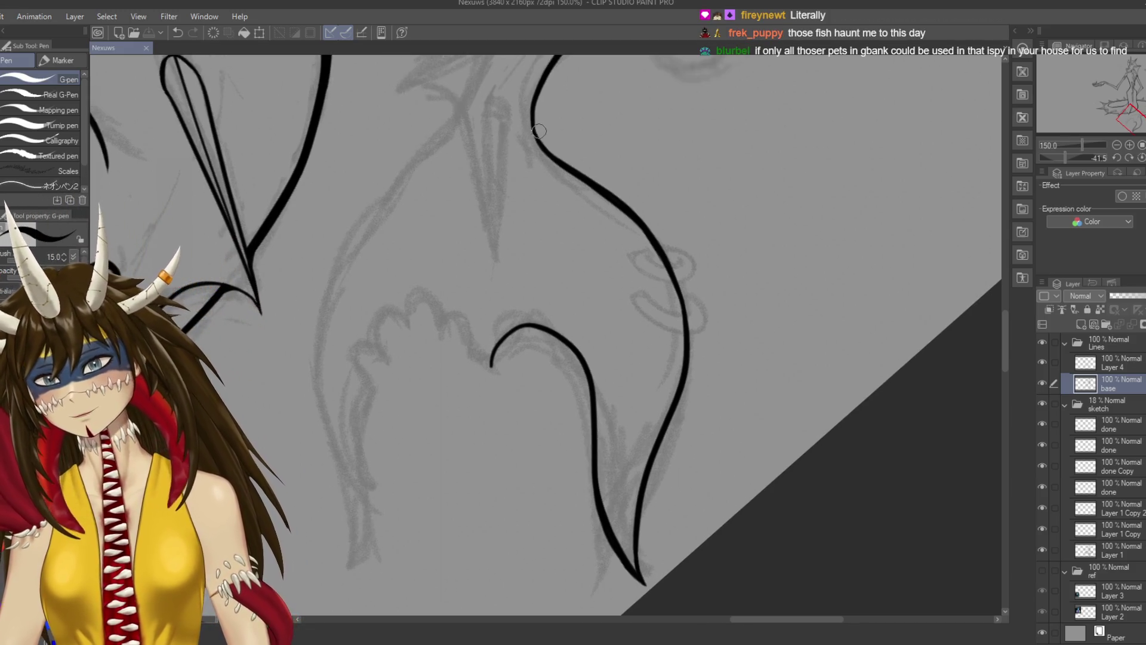
left_click_drag(533, 125, 595, 178)
key("ctrl+z")
left_click_drag(533, 123, 660, 250)
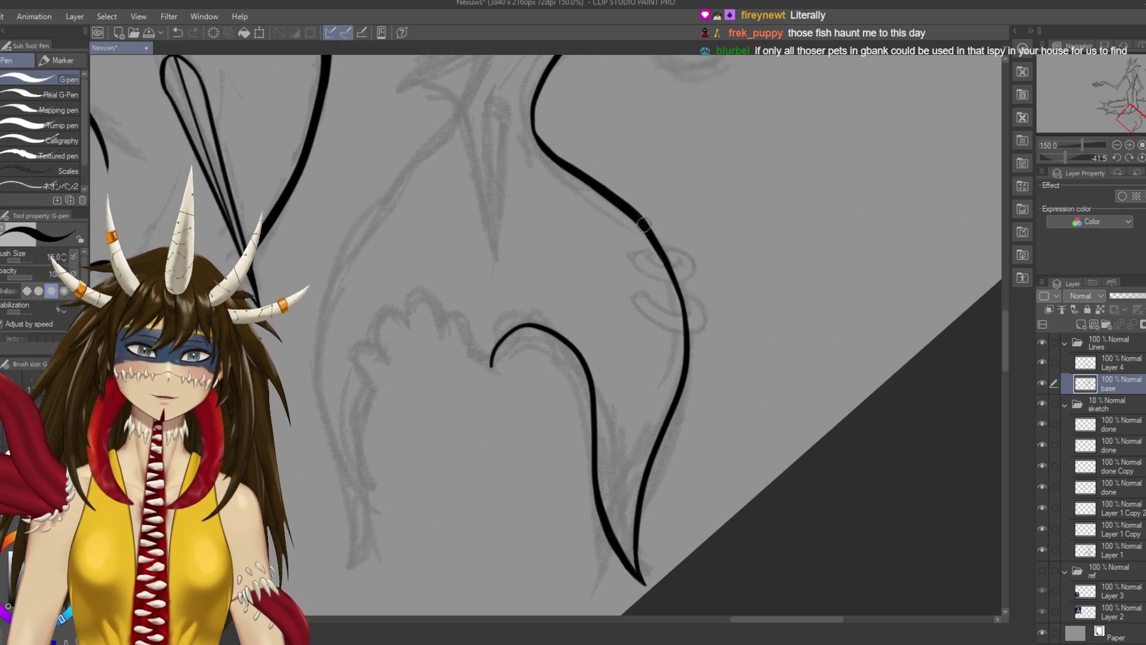
left_click_drag(642, 216, 683, 299)
key("ctrl+z")
left_click_drag(638, 217, 686, 332)
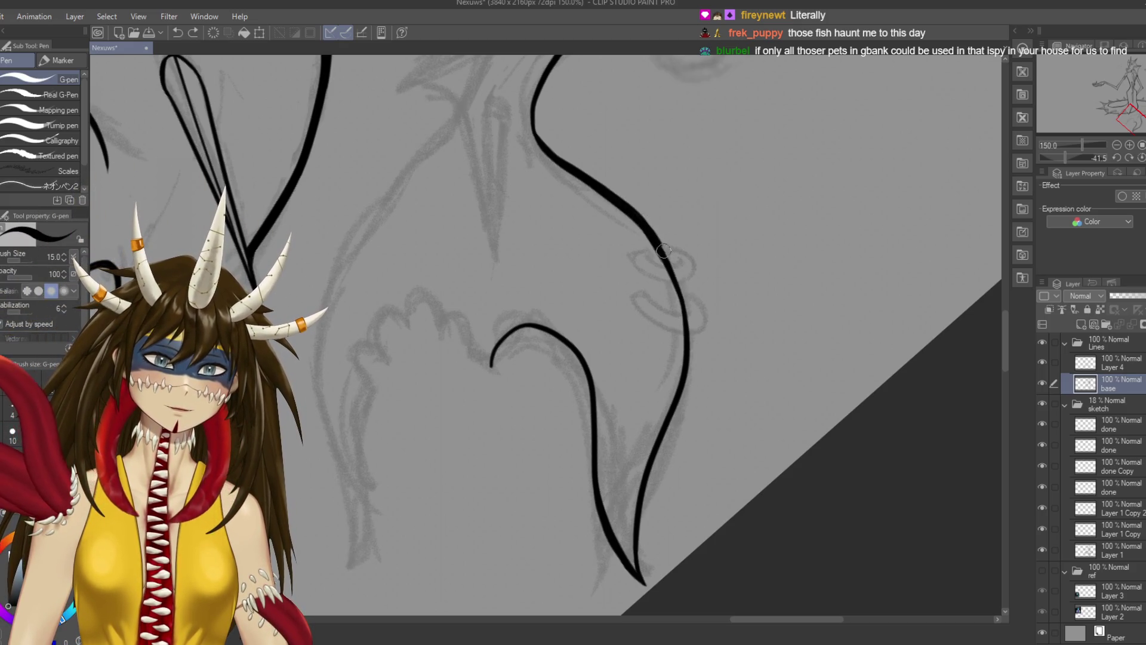
key("ctrl+s")
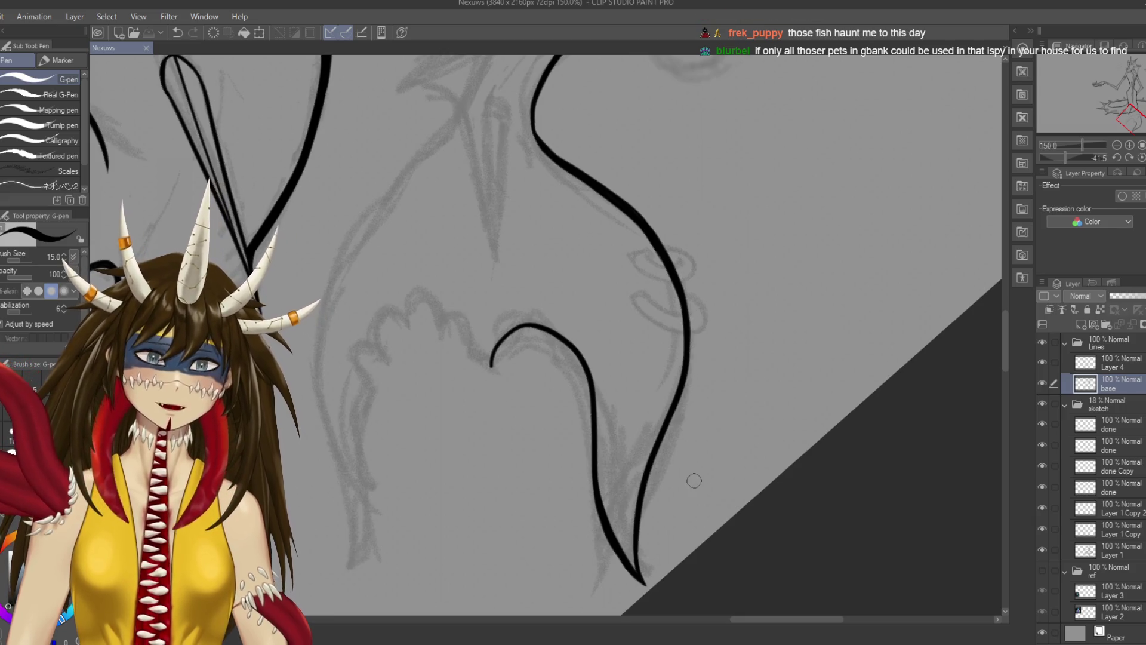
Remove the stray stroke at the hook's end, ink the first toe arch beside it, and save
mouse_move(534, 132)
left_mouse_down()
mouse_move(579, 173)
mouse_move(577, 163)
left_mouse_up()
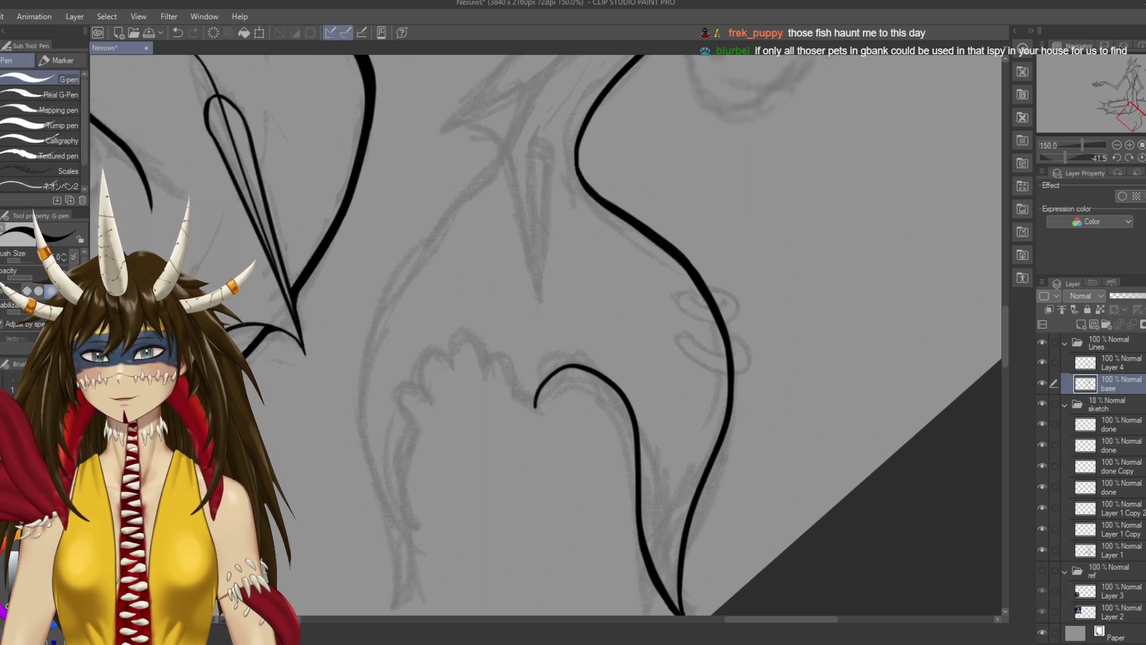
key("ctrl+s")
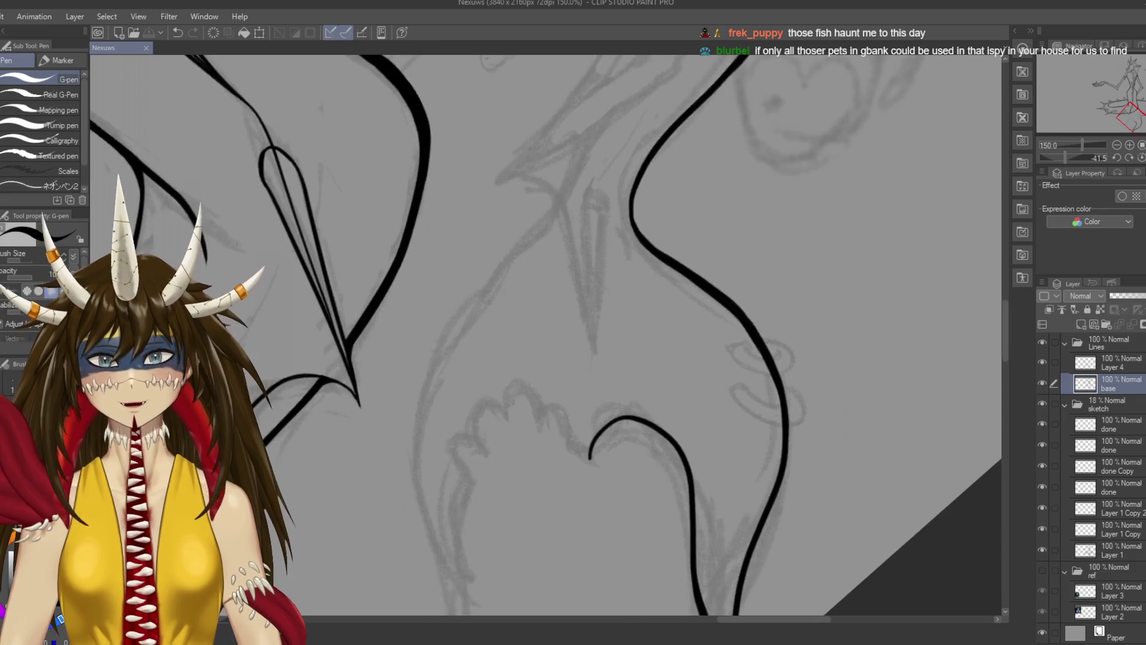
left_click_drag(537, 334, 566, 338)
left_click_drag(562, 404, 585, 309)
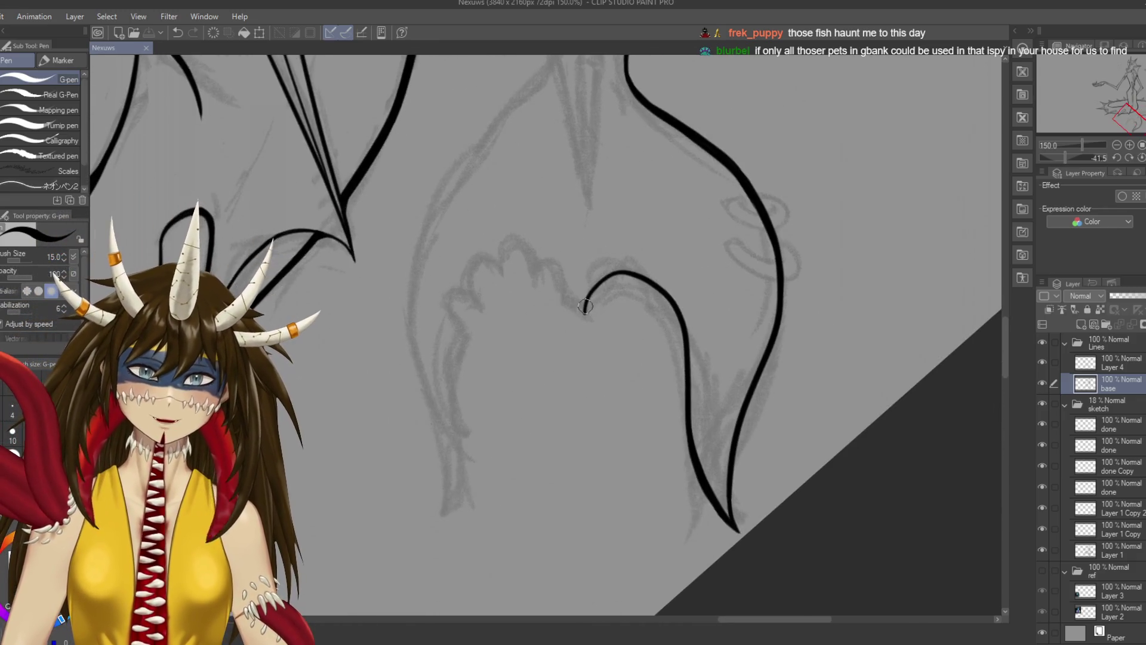
key("ctrl+z")
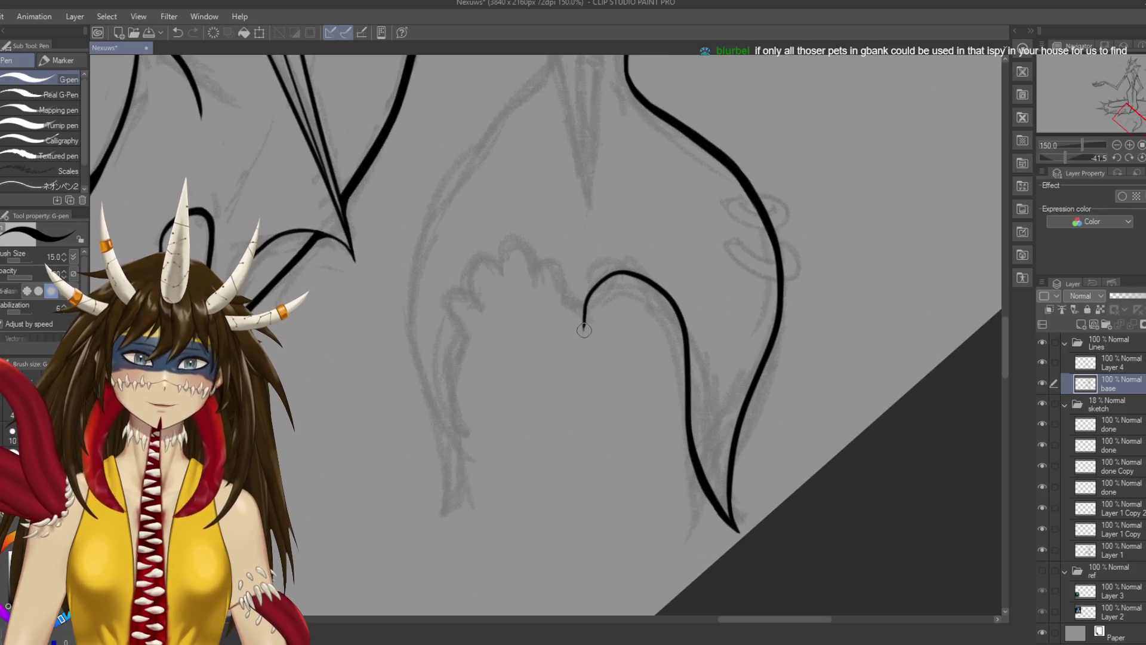
key("e")
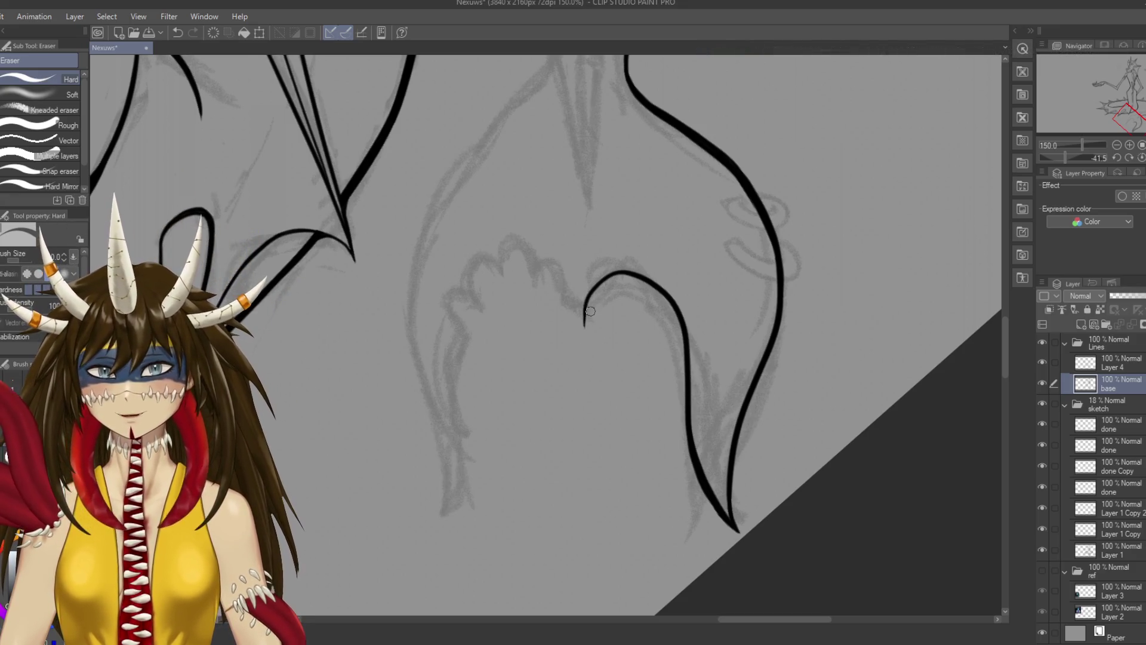
key("p")
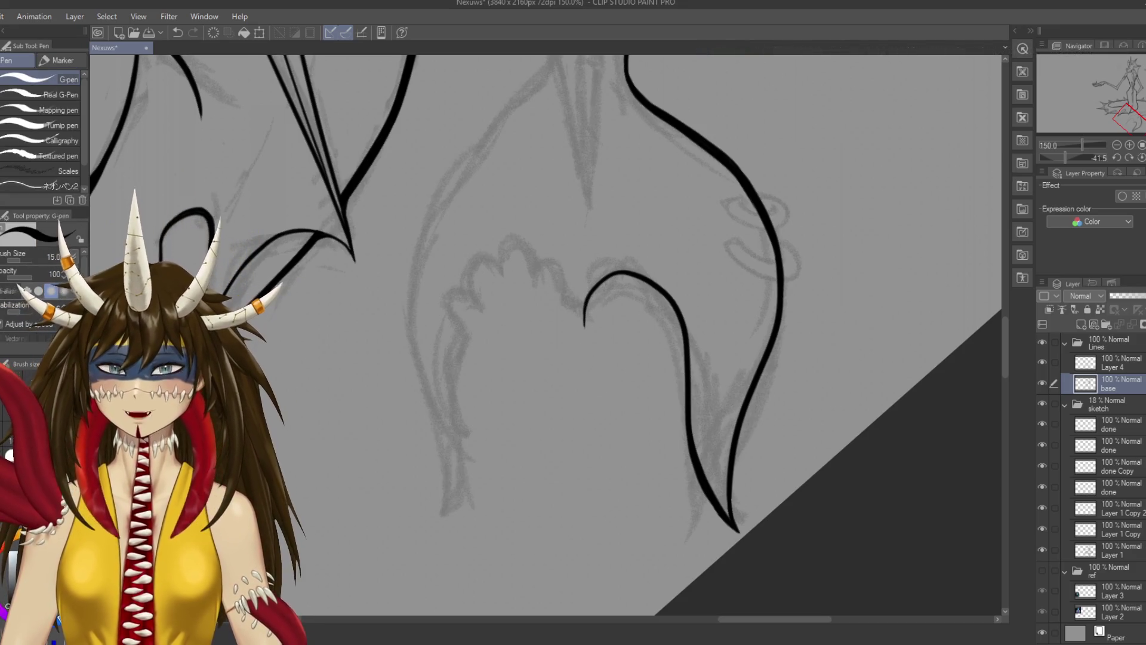
key("ctrl+s")
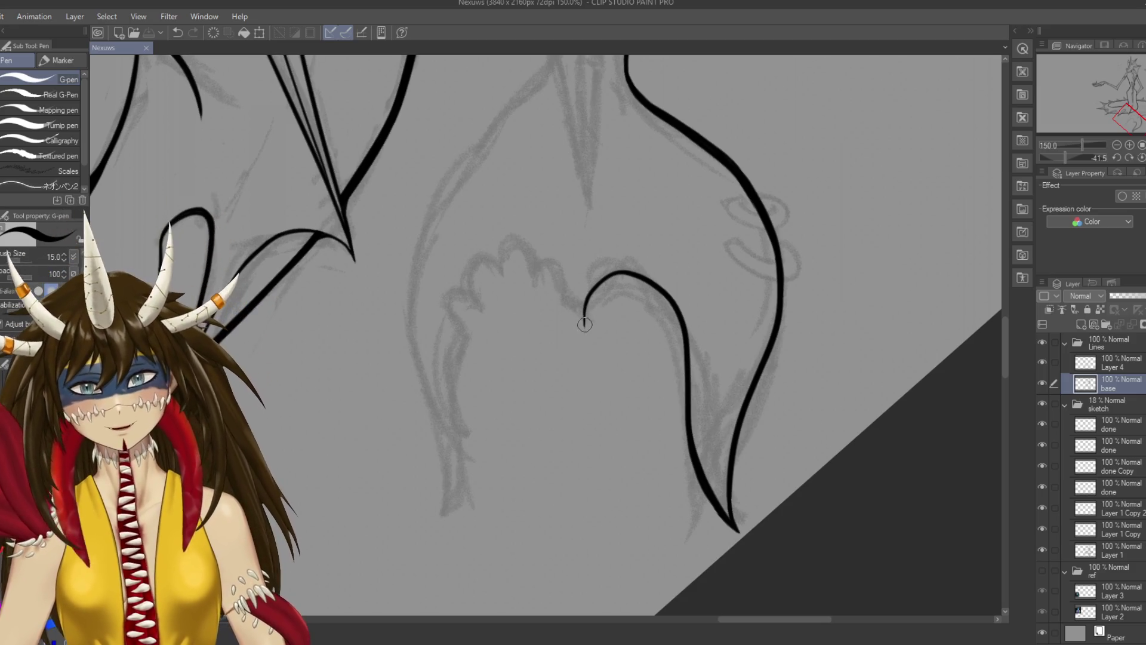
key("ctrl+z")
left_click_drag(562, 283, 585, 320)
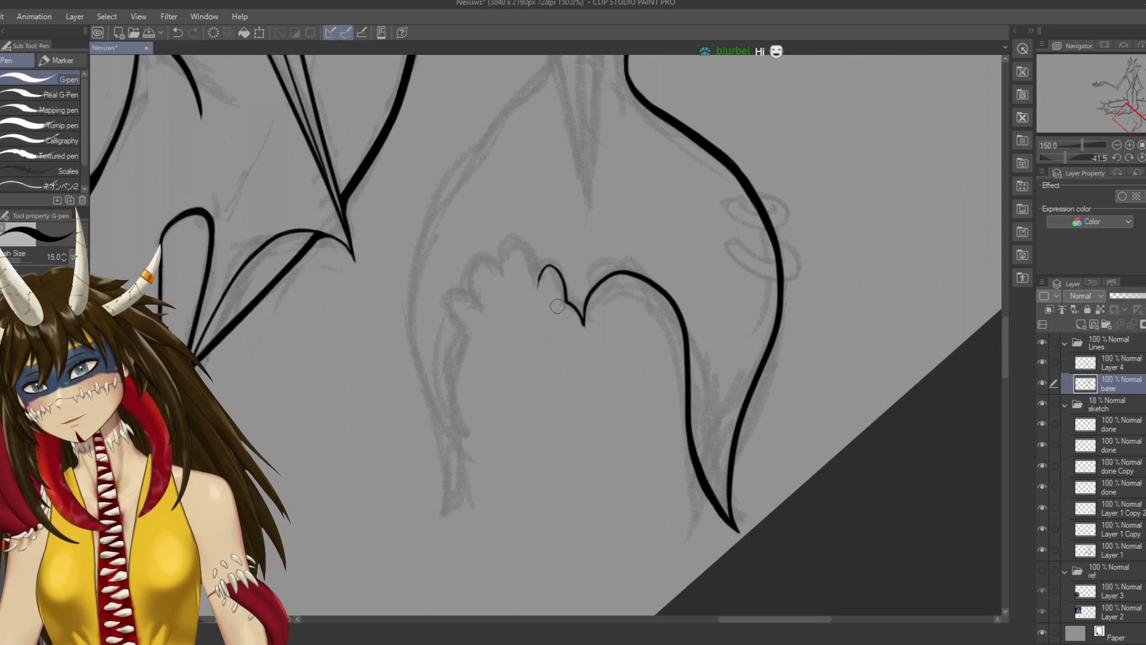
key("ctrl+s")
key("ctrl+plus")
key("ctrl+plus")
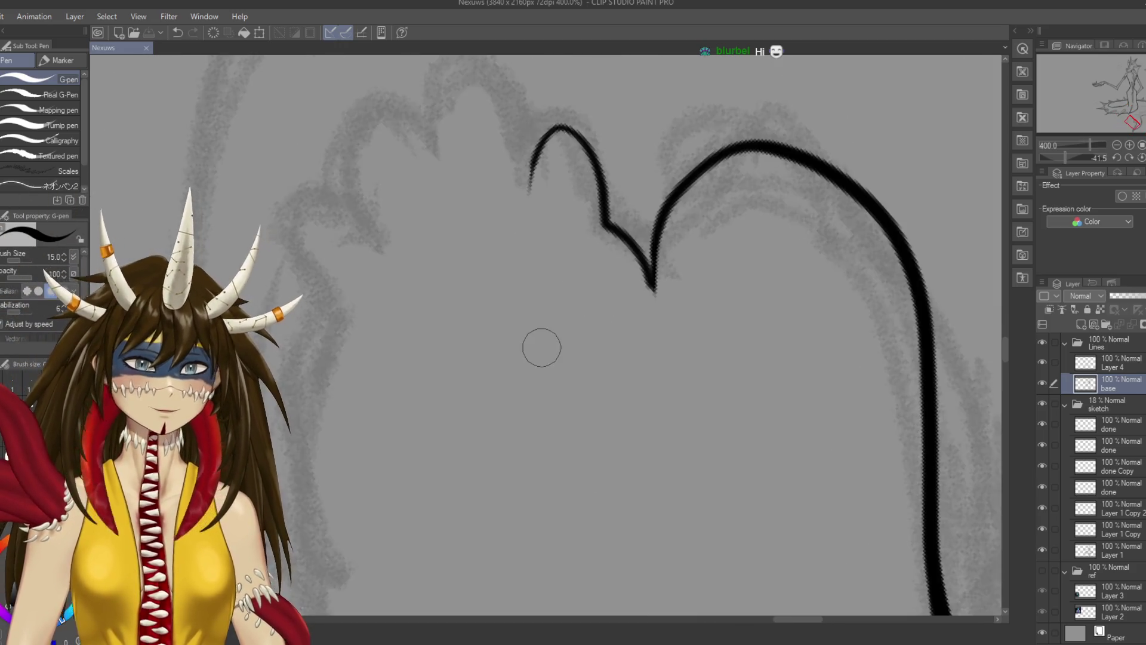
Set the G-pen to size 7 and ink a new toe arch left of the first, ending in a point
scroll(542, 348, "up", 2)
key("bracketleft")
key("bracketleft")
key("bracketleft")
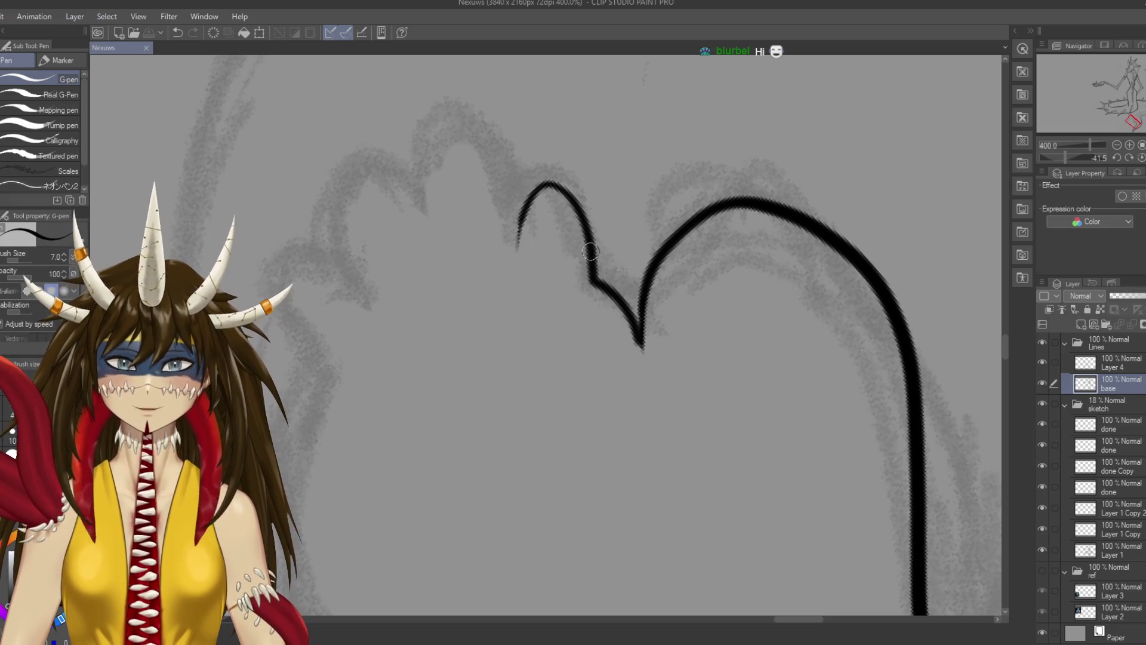
left_click_drag(589, 247, 593, 284)
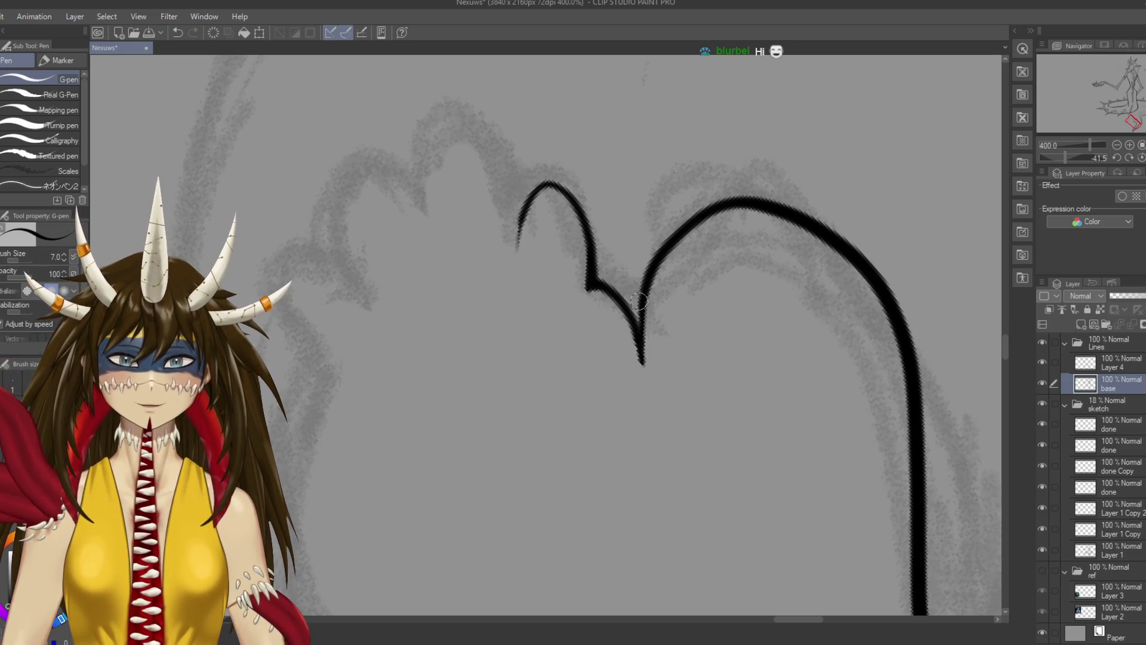
mouse_move(480, 221)
left_mouse_down()
mouse_move(557, 251)
mouse_move(563, 187)
left_mouse_up()
key("ctrl+s")
key("ctrl+z")
mouse_move(591, 234)
left_mouse_down()
mouse_move(546, 176)
mouse_move(504, 243)
left_mouse_up()
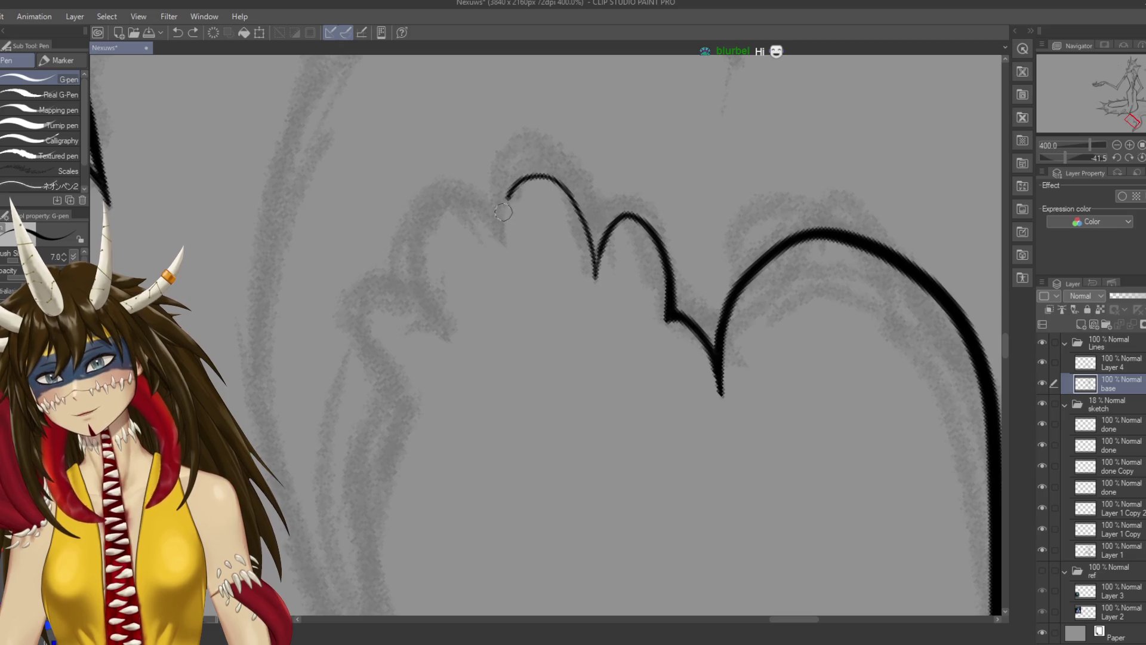
left_click_drag(595, 266, 598, 292)
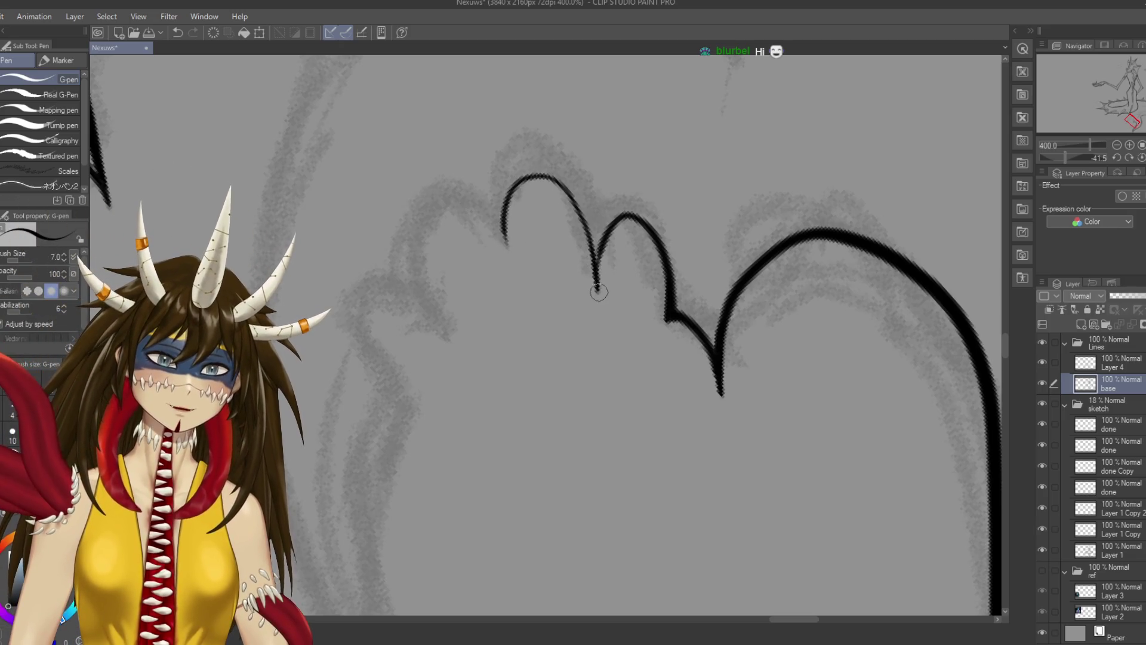
key("ctrl+s")
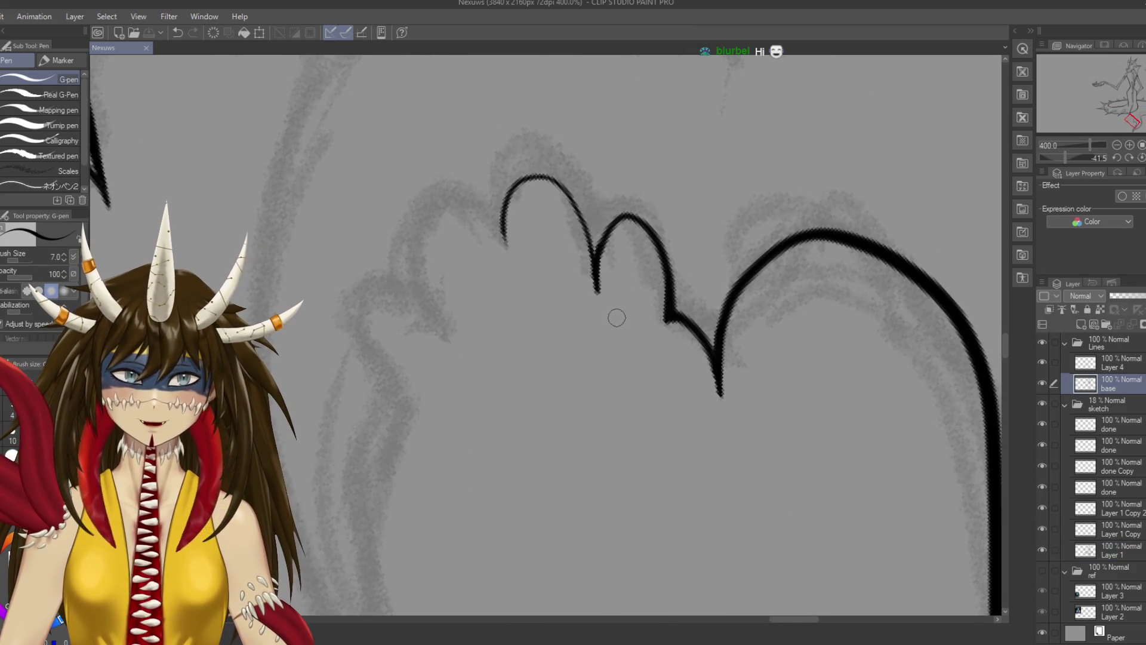
Thicken the middle toe's base and curves with repeated strokes, then save
mouse_move(614, 213)
left_mouse_down()
mouse_move(600, 242)
mouse_move(615, 215)
mouse_move(673, 285)
left_mouse_up()
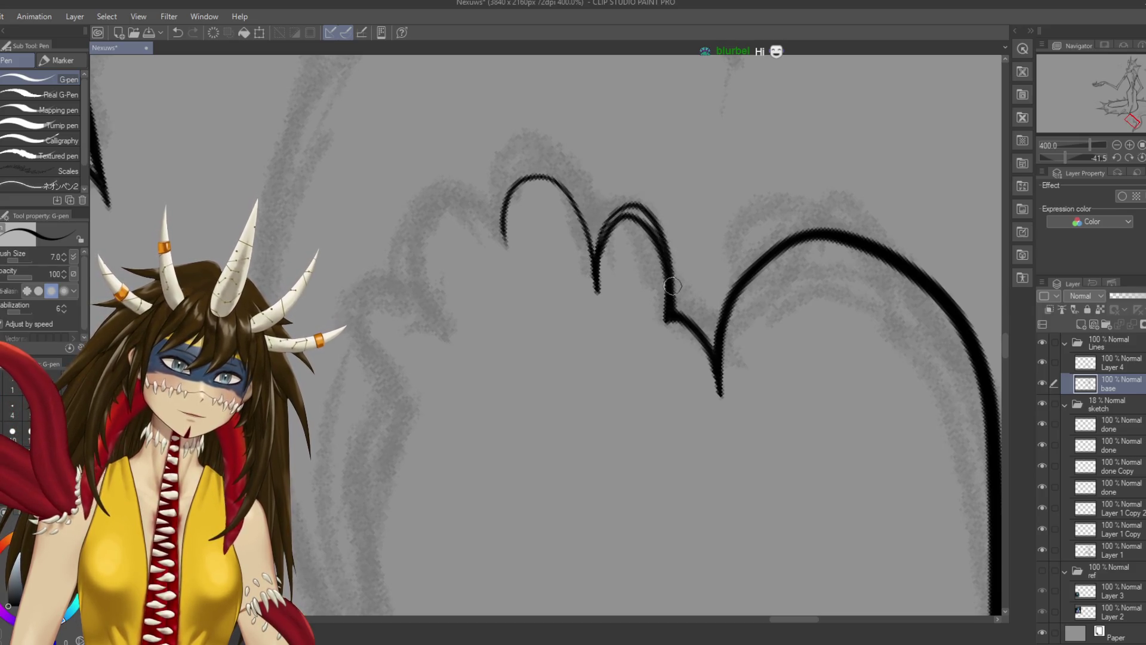
mouse_move(632, 206)
left_mouse_down()
mouse_move(666, 245)
mouse_move(615, 207)
mouse_move(604, 234)
left_mouse_up()
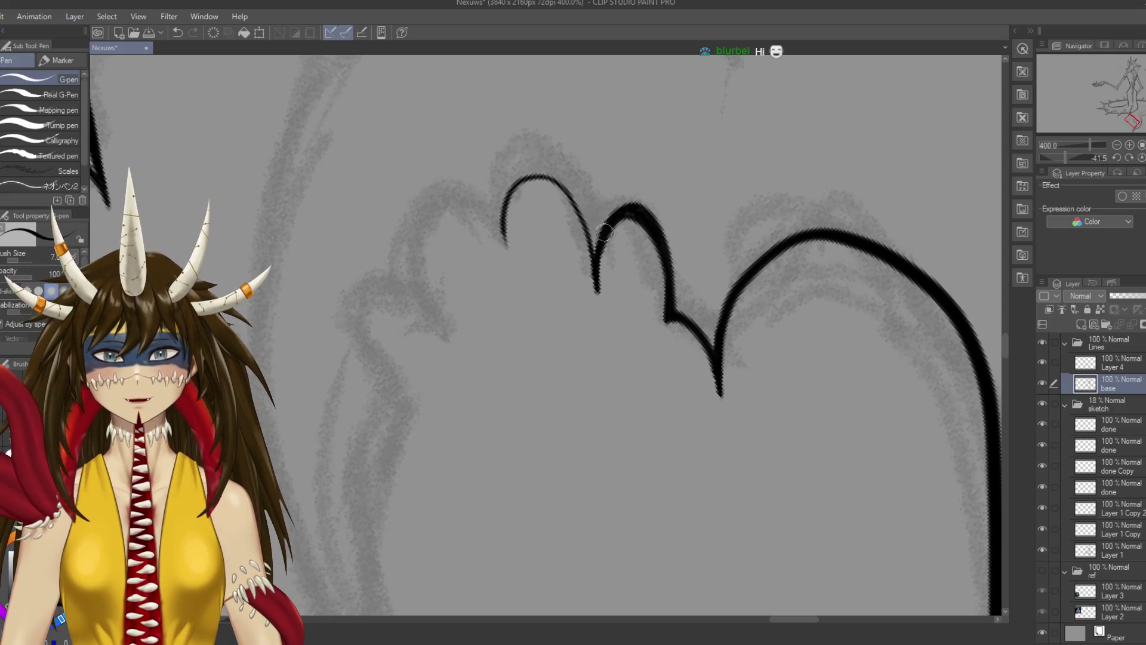
mouse_move(597, 242)
left_mouse_down()
mouse_move(651, 205)
mouse_move(670, 257)
left_mouse_up()
key("ctrl+z")
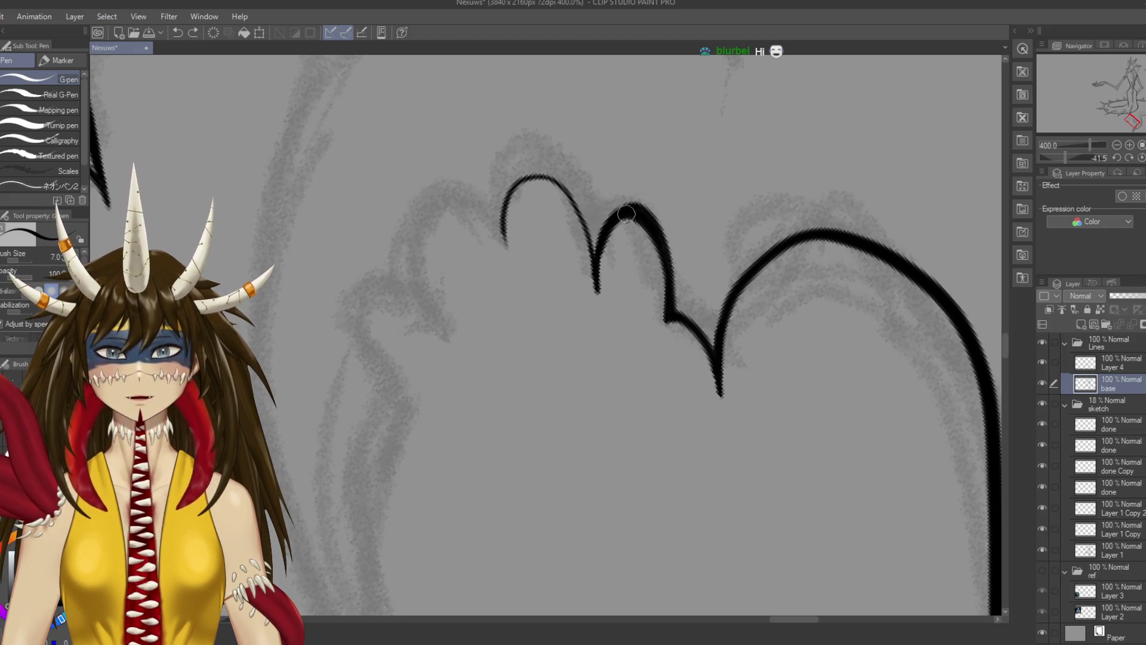
left_click_drag(629, 201, 675, 281)
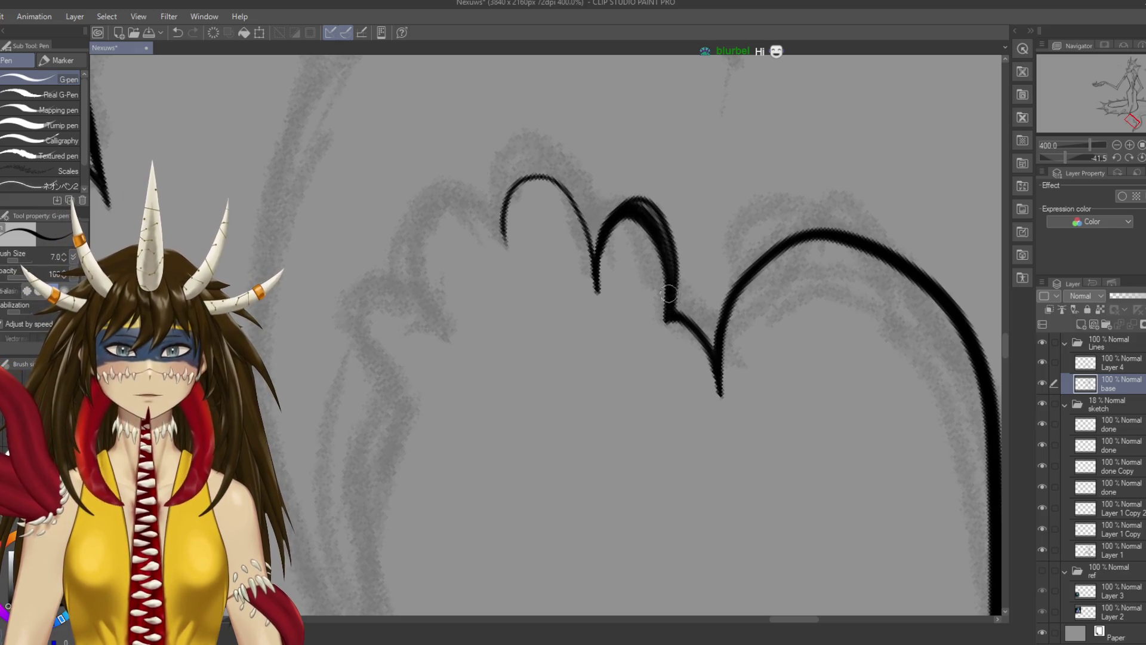
left_click_drag(639, 197, 652, 222)
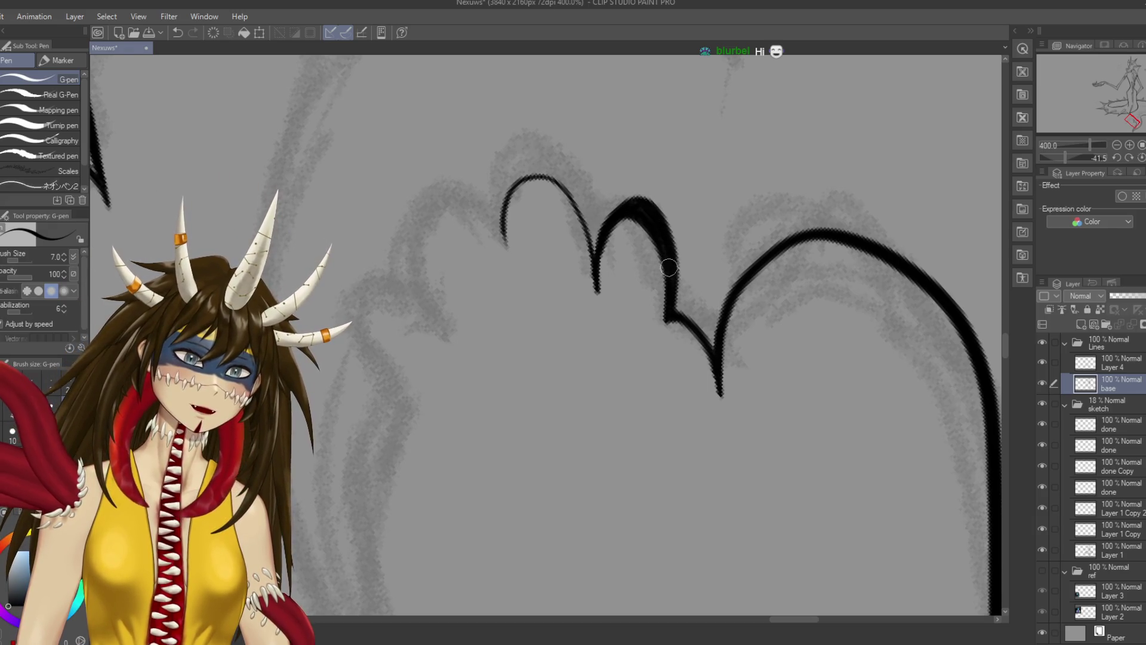
key("ctrl+s")
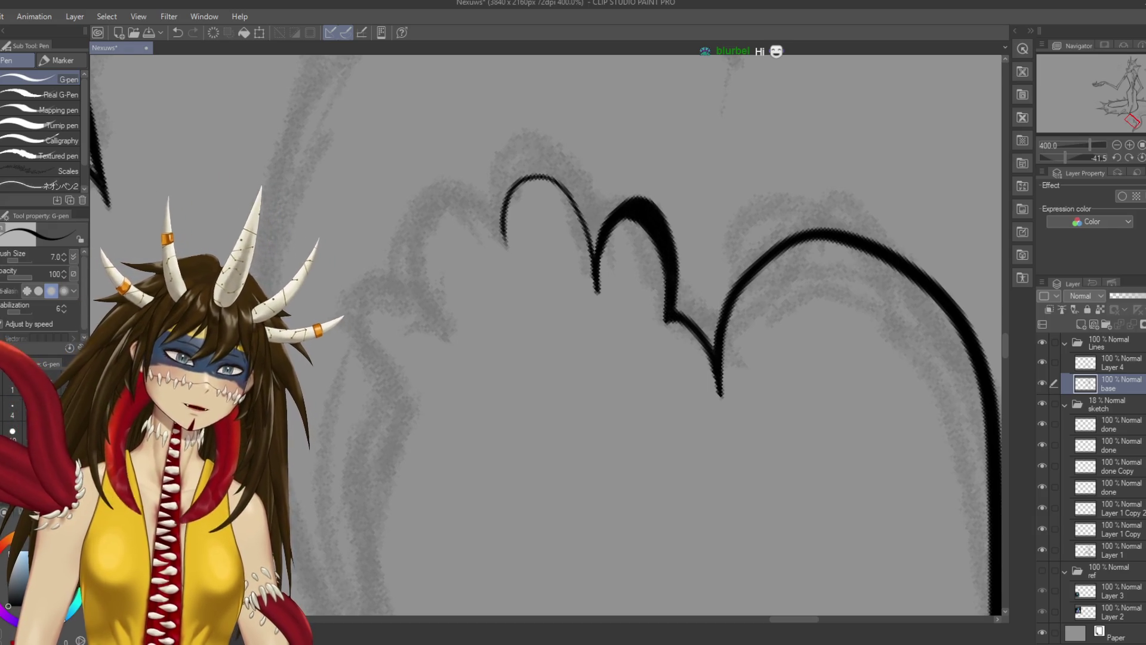
Redraw the toe arch's right side darker and thicken it from the top down
scroll(672, 309, "down", 6)
scroll(671, 305, "up", 1)
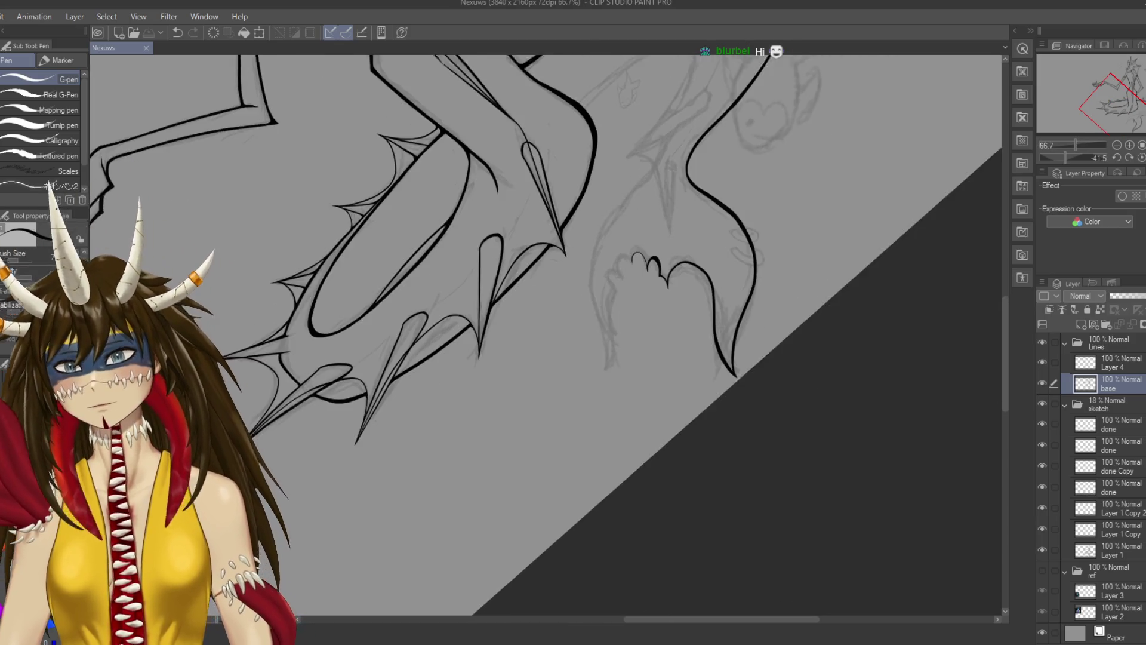
scroll(671, 305, "up", 1)
scroll(673, 306, "up", 1)
scroll(672, 306, "up", 3)
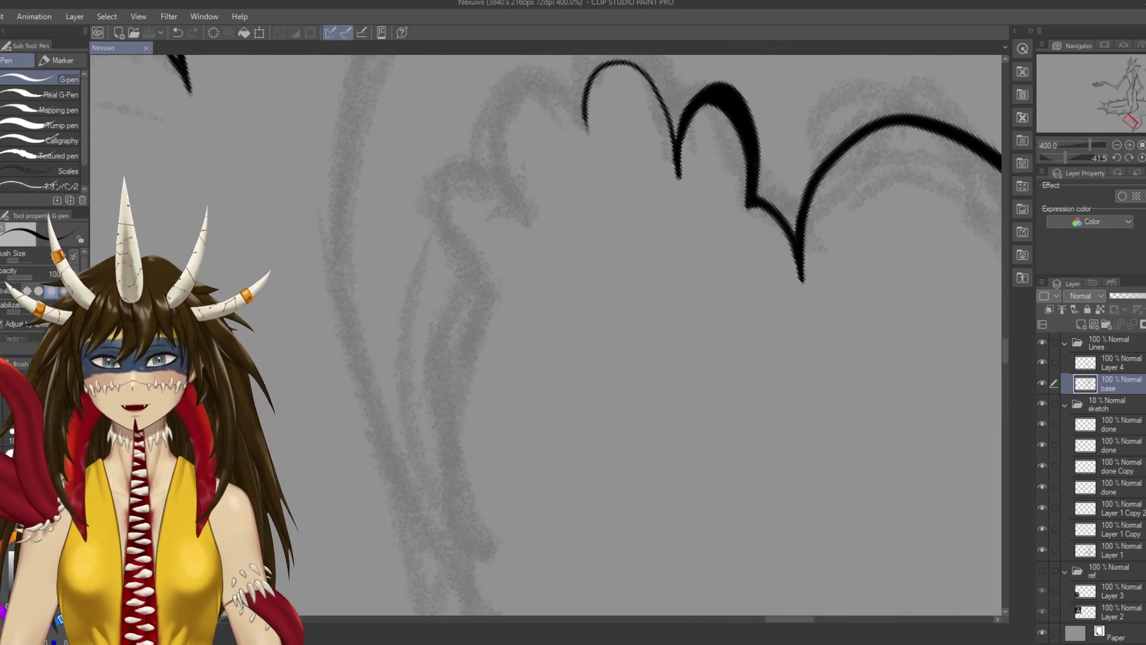
mouse_move(680, 238)
left_mouse_down()
mouse_move(630, 142)
mouse_move(591, 230)
left_mouse_up()
key("ctrl+z")
key("ctrl+z")
mouse_move(680, 234)
left_mouse_down()
mouse_move(646, 155)
mouse_move(591, 210)
left_mouse_up()
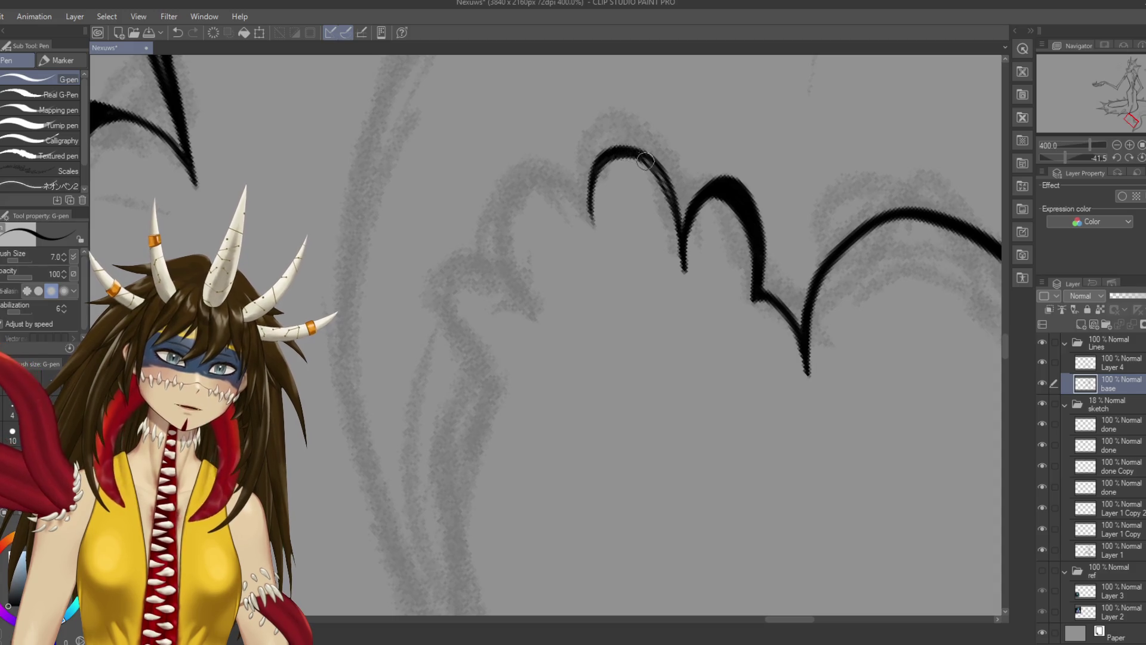
left_click_drag(632, 149, 675, 201)
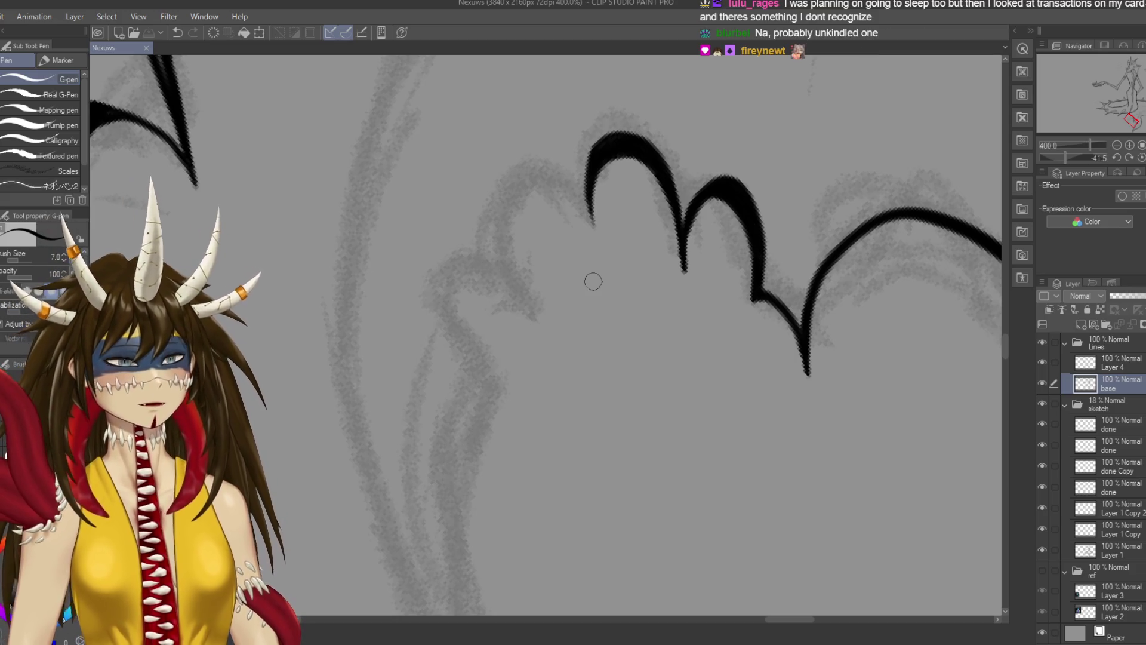
Ink the leftmost toe arching down from the curve end, add a thin line between toes, and save
mouse_move(593, 233)
left_mouse_down()
mouse_move(629, 325)
mouse_move(574, 453)
left_mouse_up()
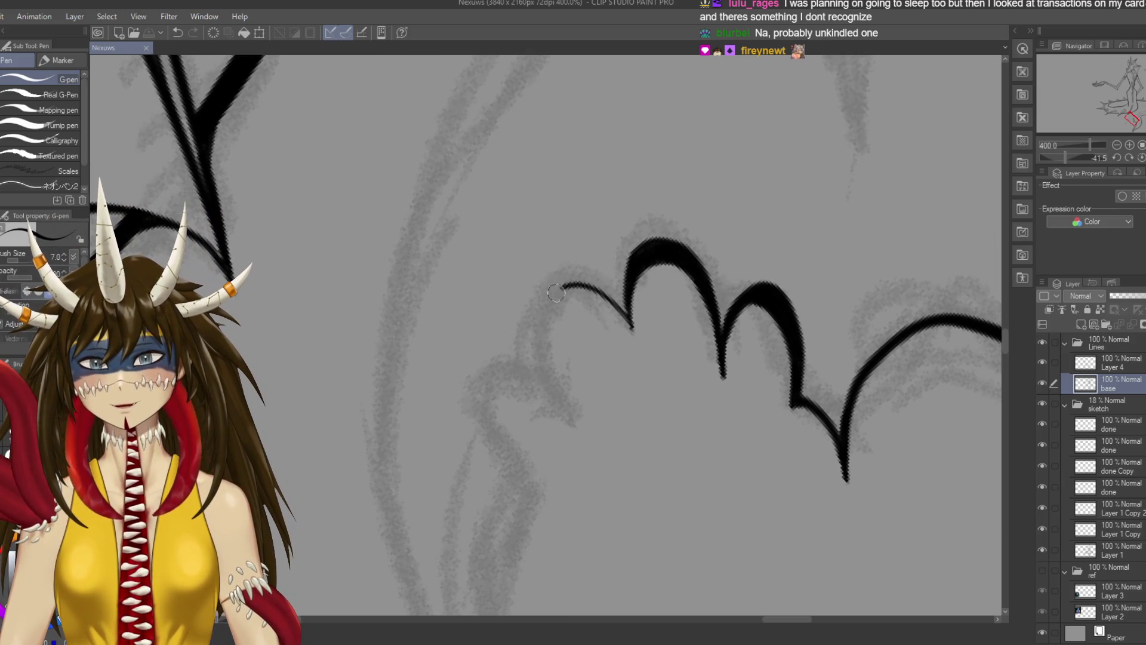
key("ctrl+z")
left_click_drag(632, 327, 588, 274)
key("ctrl+z")
mouse_move(631, 327)
left_mouse_down()
mouse_move(603, 288)
mouse_move(534, 344)
left_mouse_up()
key("ctrl+z")
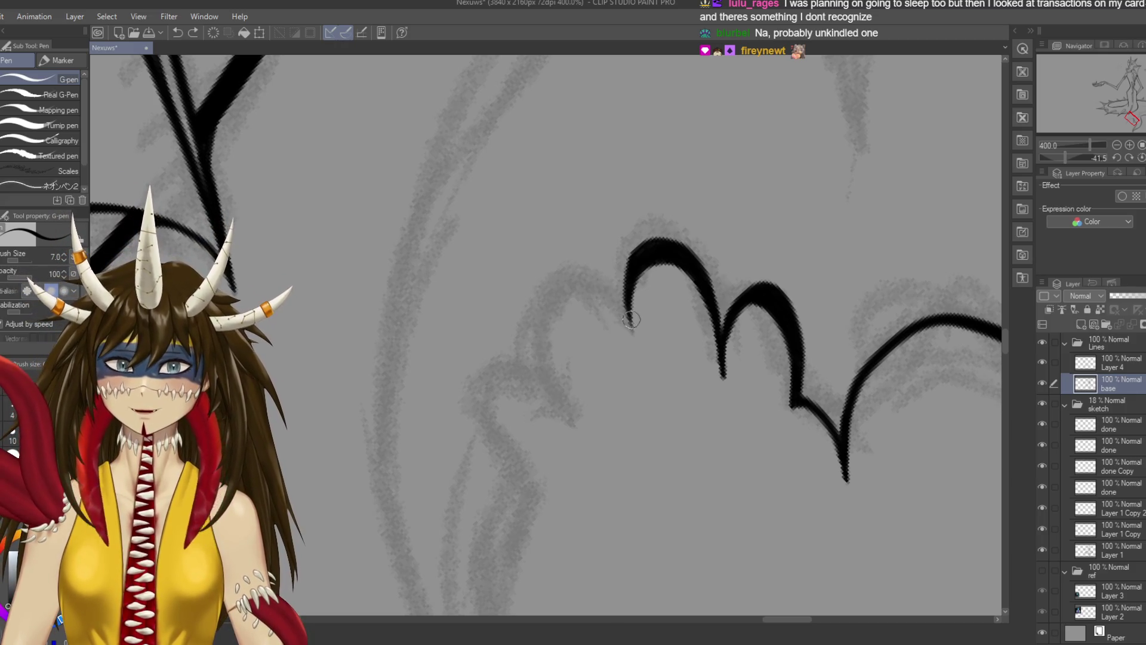
left_click_drag(628, 318, 547, 441)
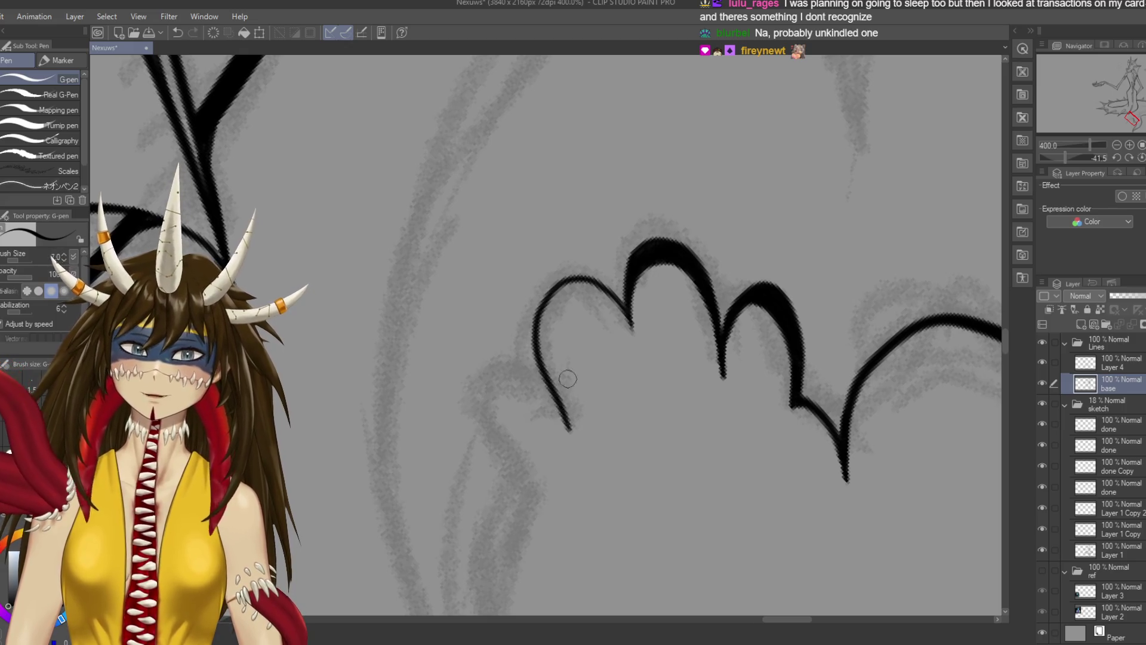
key("ctrl+z")
left_click_drag(610, 290, 551, 492)
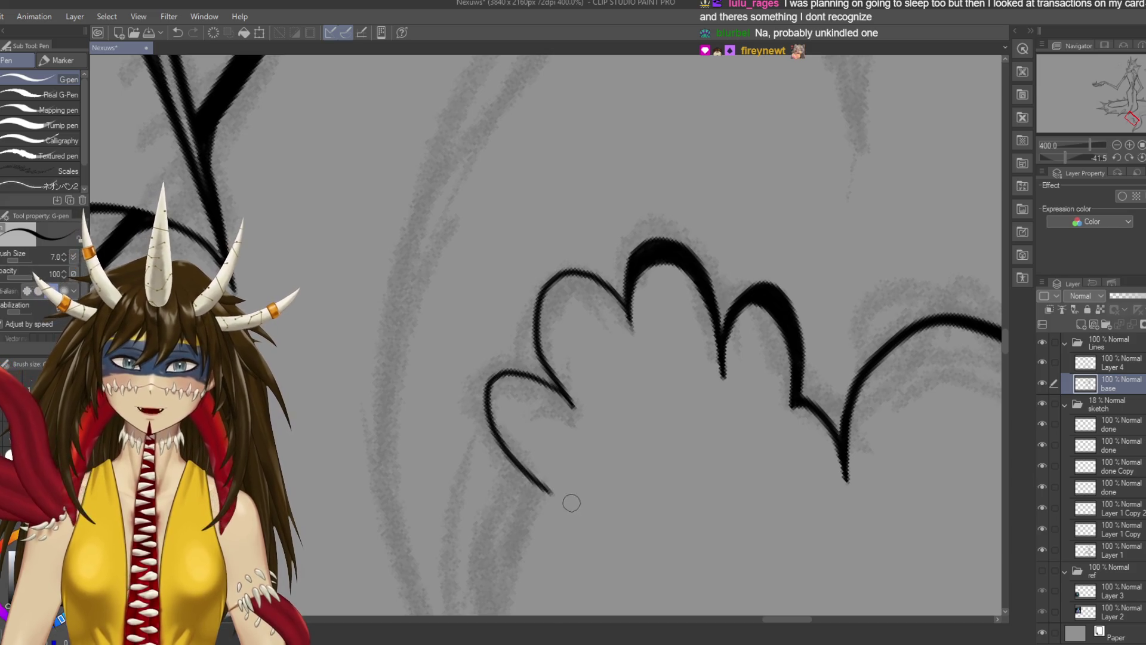
mouse_move(629, 314)
left_mouse_down()
mouse_move(597, 268)
mouse_move(561, 263)
mouse_move(618, 297)
left_mouse_up()
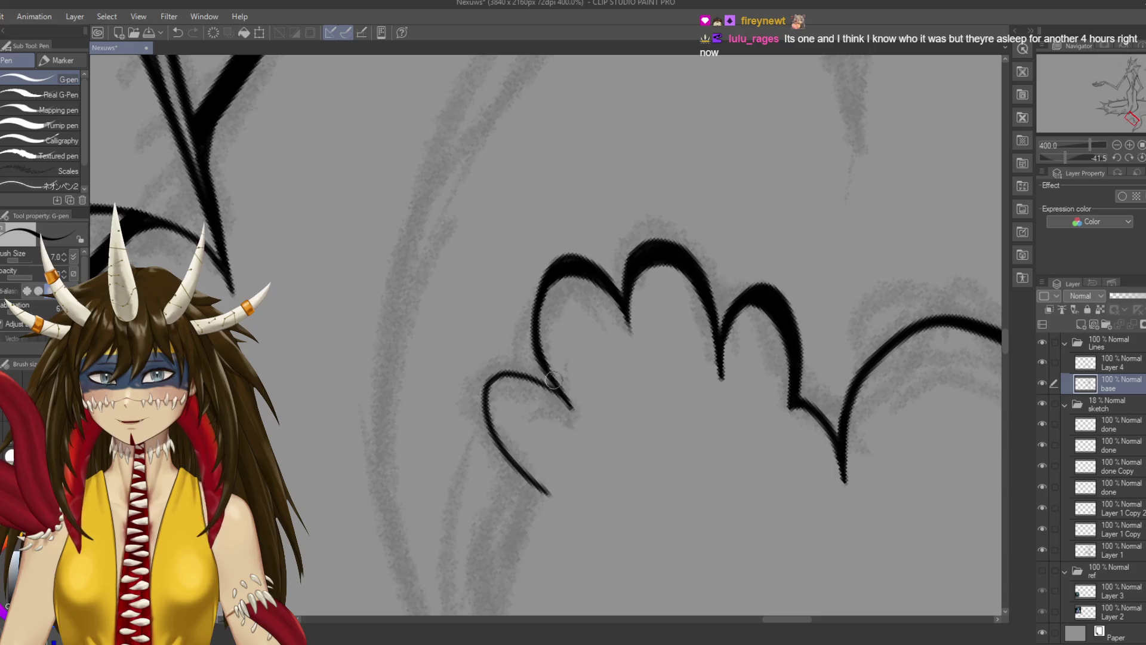
key("ctrl+s")
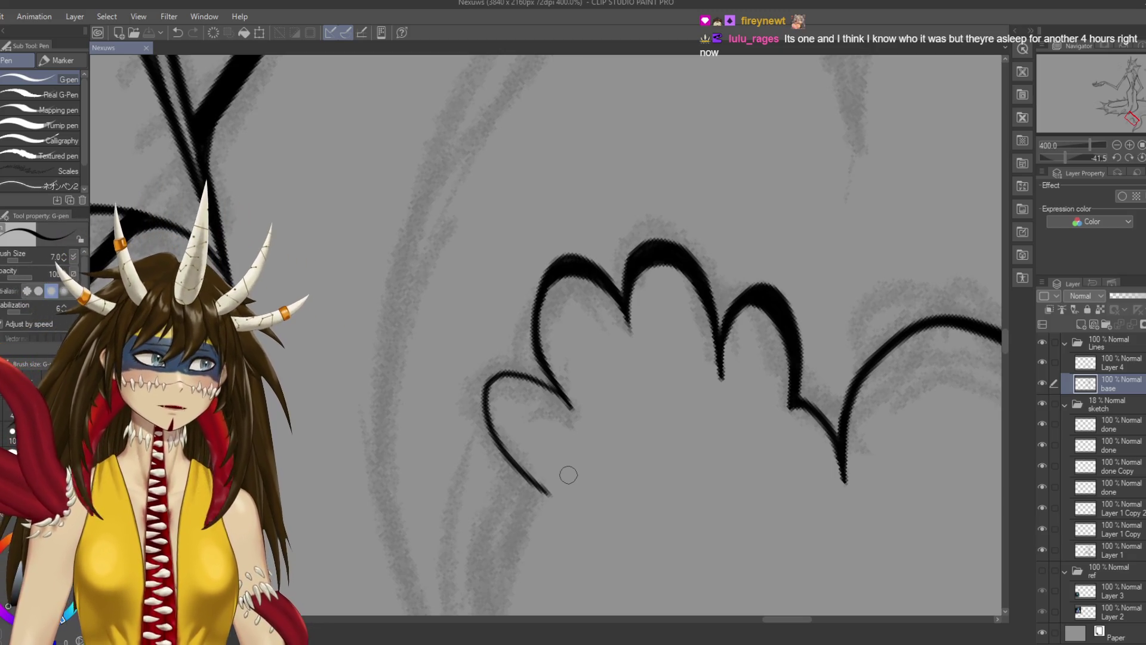
Try a stroke where the lower claw meets the toe, undo it, then zoom out and save
left_click_drag(606, 411, 635, 384)
left_click_drag(564, 373, 596, 380)
key("ctrl+z")
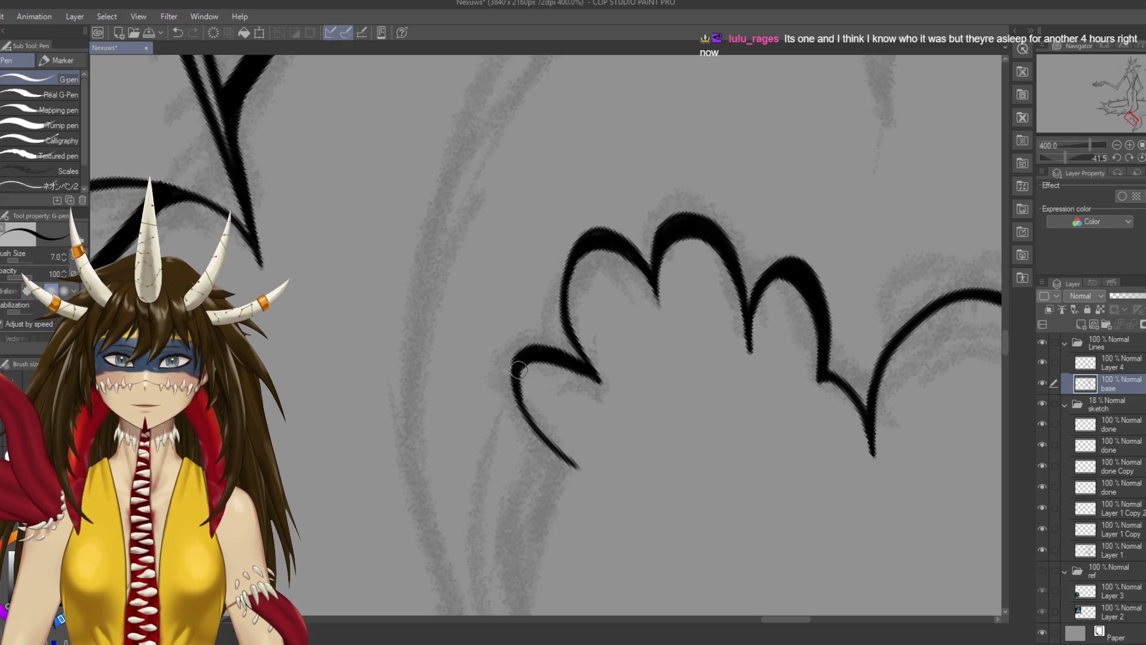
key("ctrl+minus")
key("ctrl+minus")
key("ctrl+minus")
key("ctrl+s")
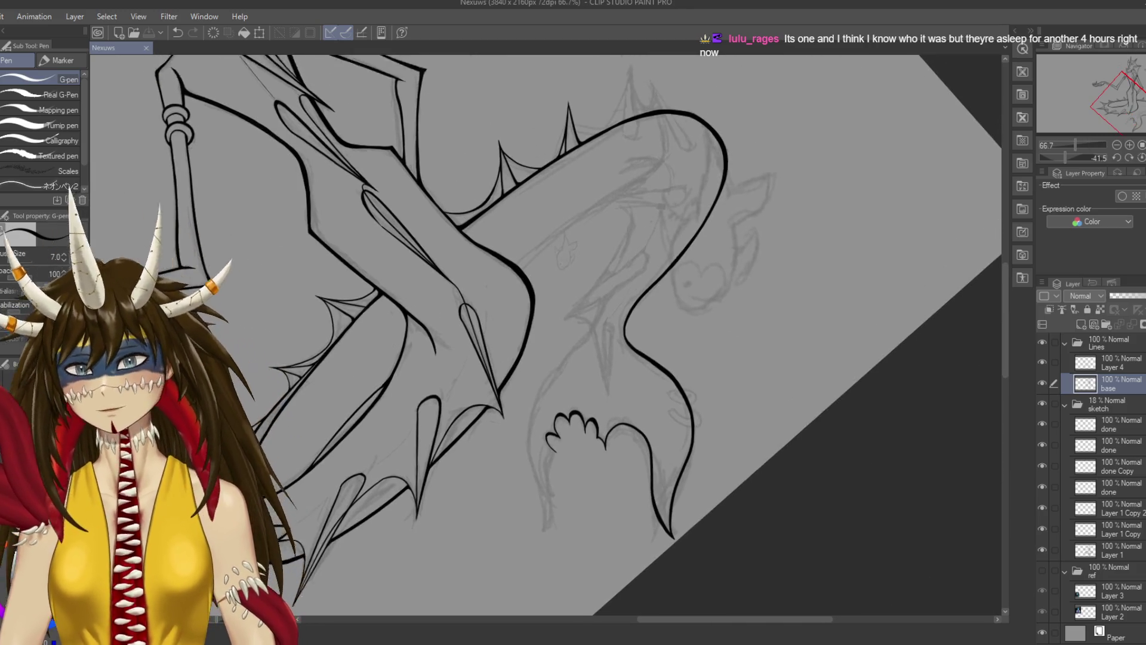
Remove a temporary arrow above the claws and return the view upright and zoomed out
scroll(719, 382, "up", 6)
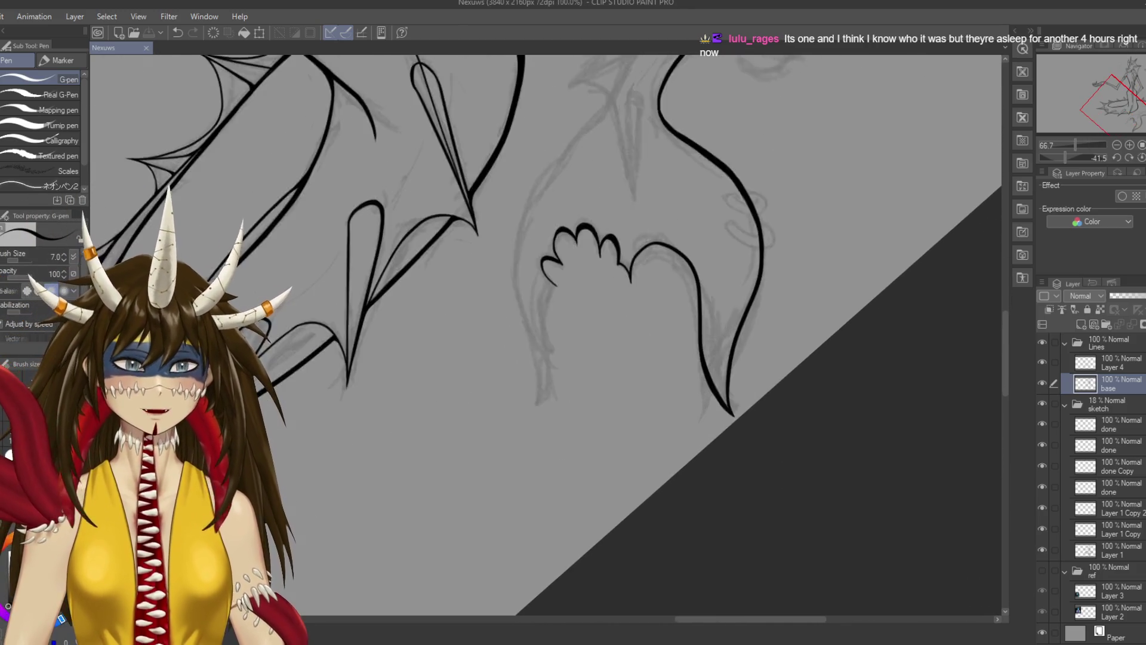
left_click_drag(596, 471, 179, 418)
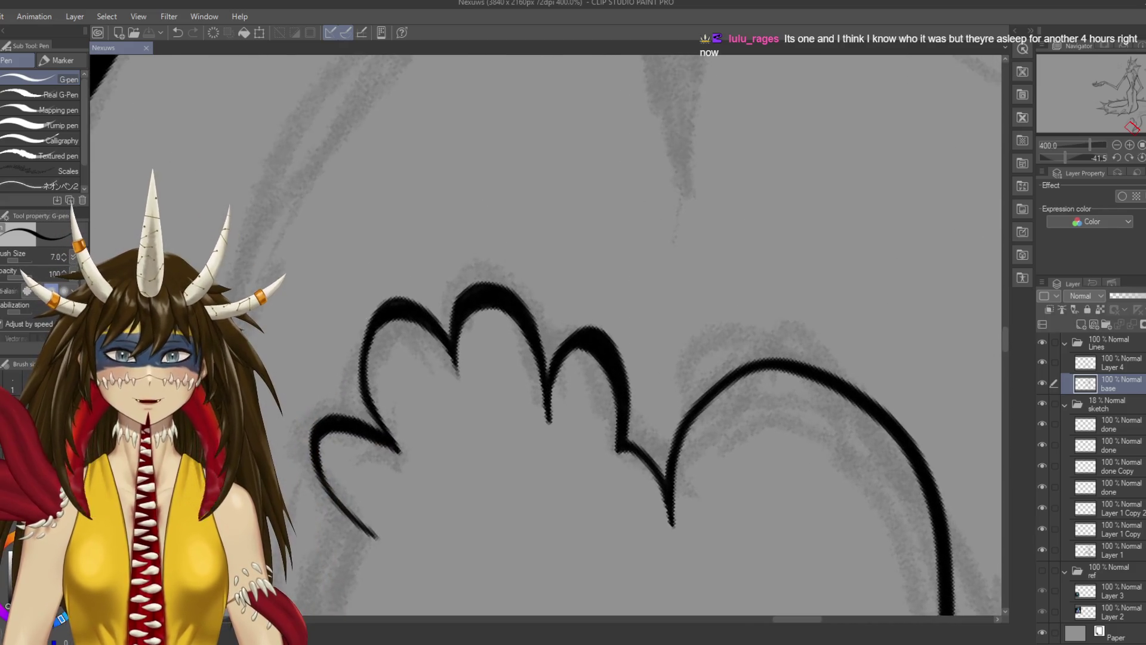
left_click_drag(486, 192, 484, 255)
left_click_drag(473, 230, 500, 229)
key("ctrl+z")
key("ctrl+z")
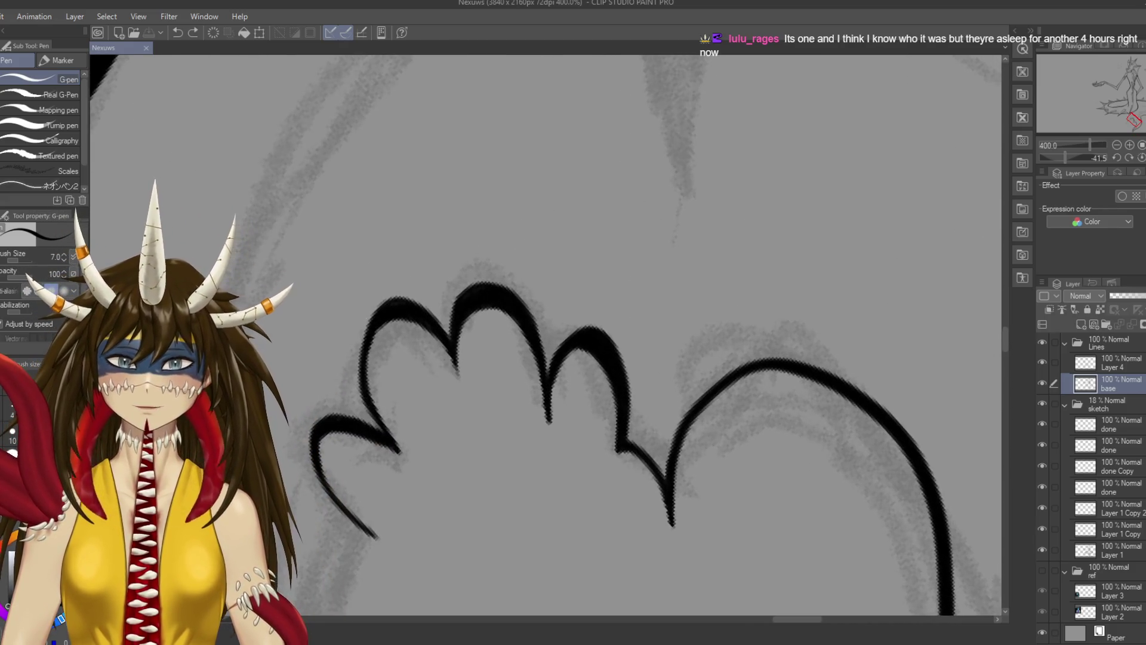
key("ctrl+alt+0")
scroll(599, 257, "down", 1)
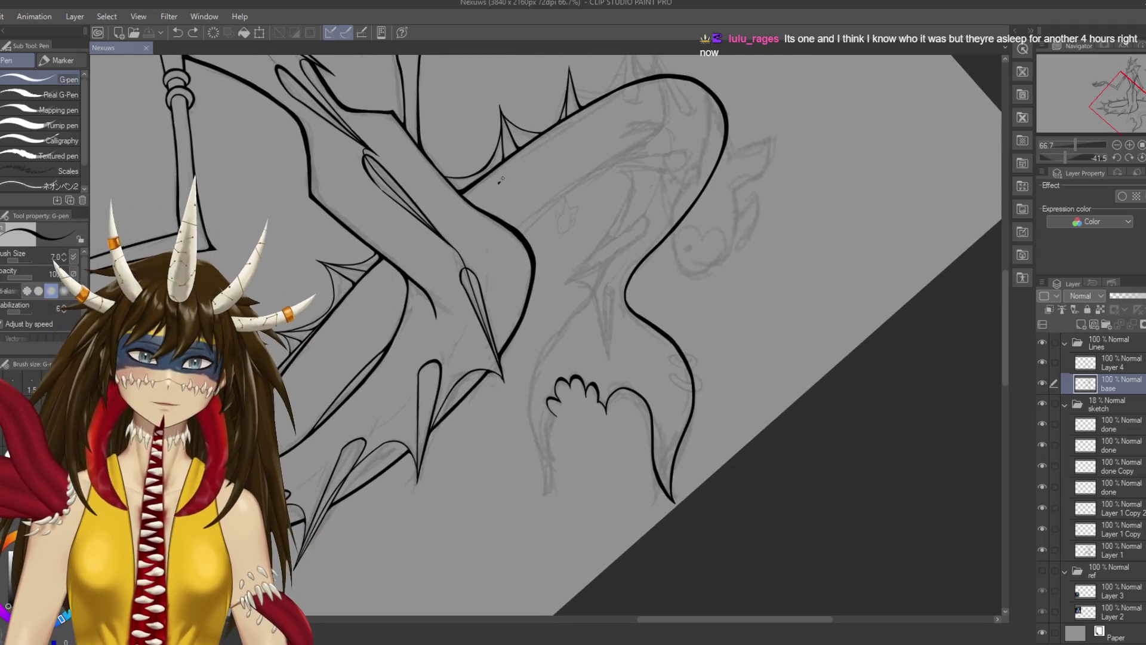
key("ctrl+z")
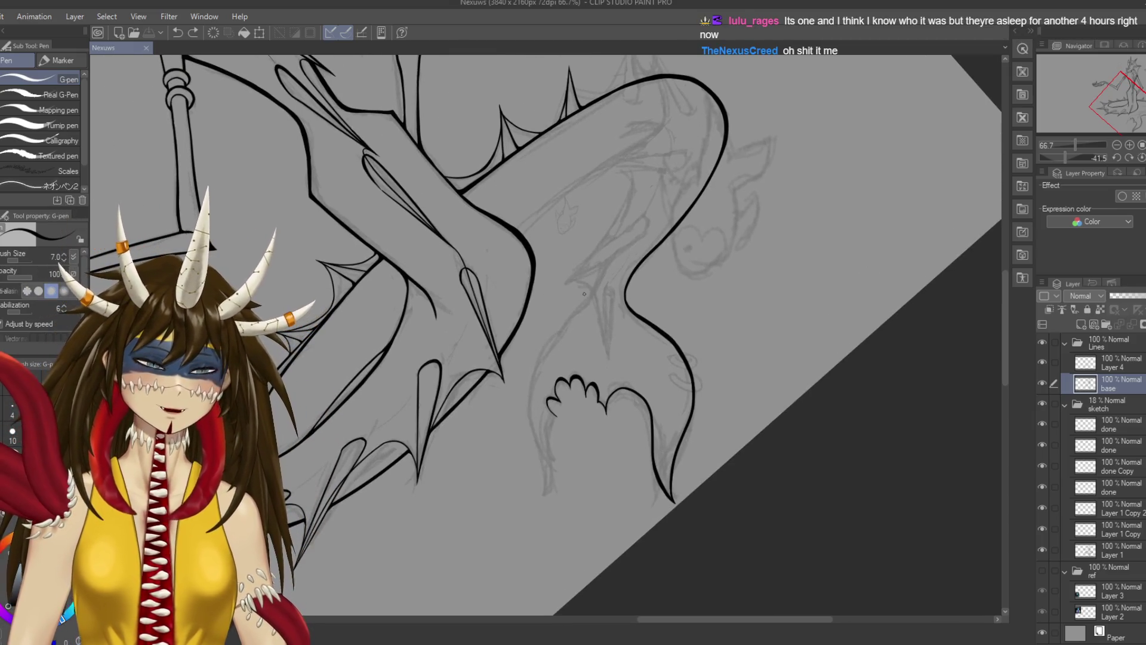
left_click_drag(667, 387, 597, 418)
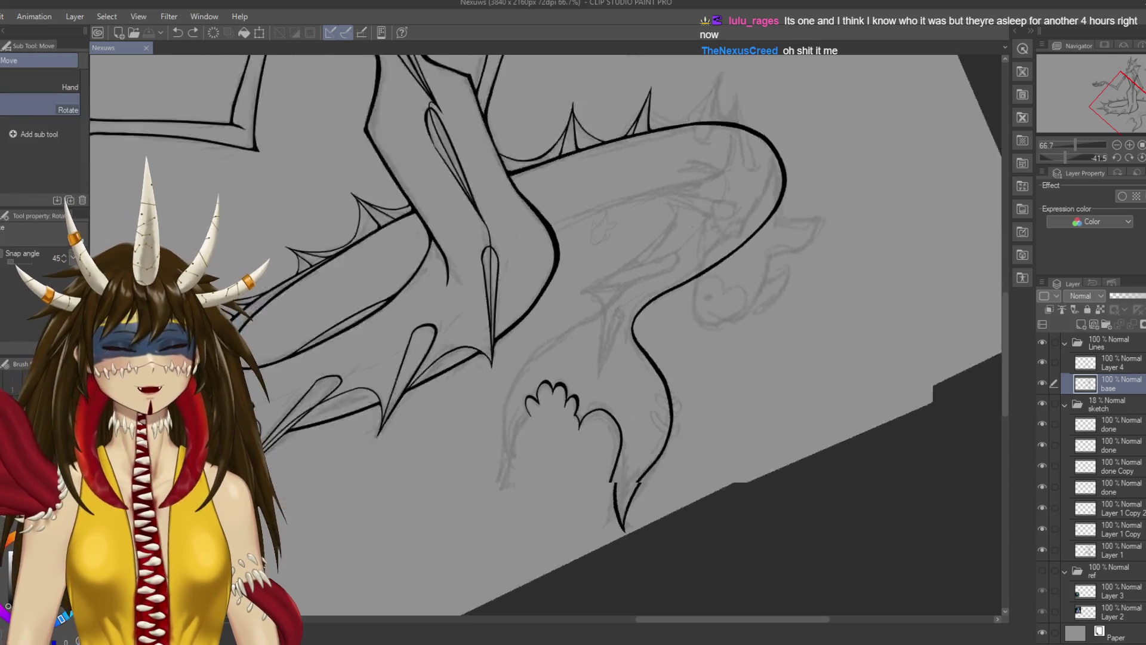
scroll(596, 417, "down", 1)
scroll(672, 313, "down", 2)
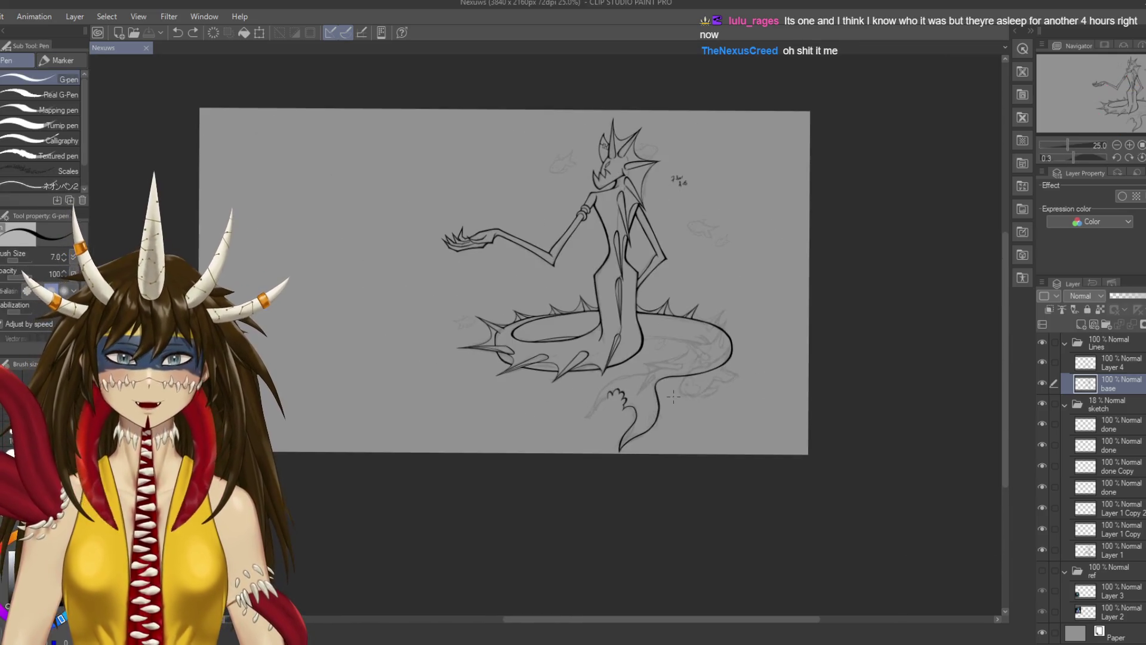
scroll(672, 313, "up", 3)
scroll(673, 313, "down", 1)
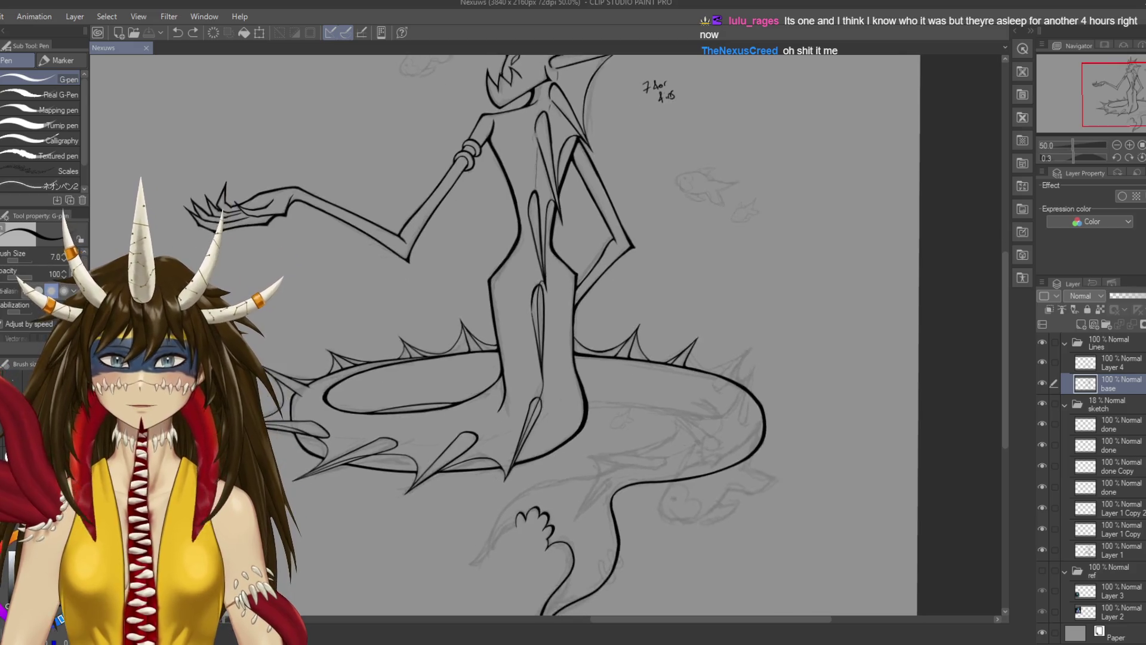
Hide the grey sketch layers and save the drawing
left_click(1042, 403)
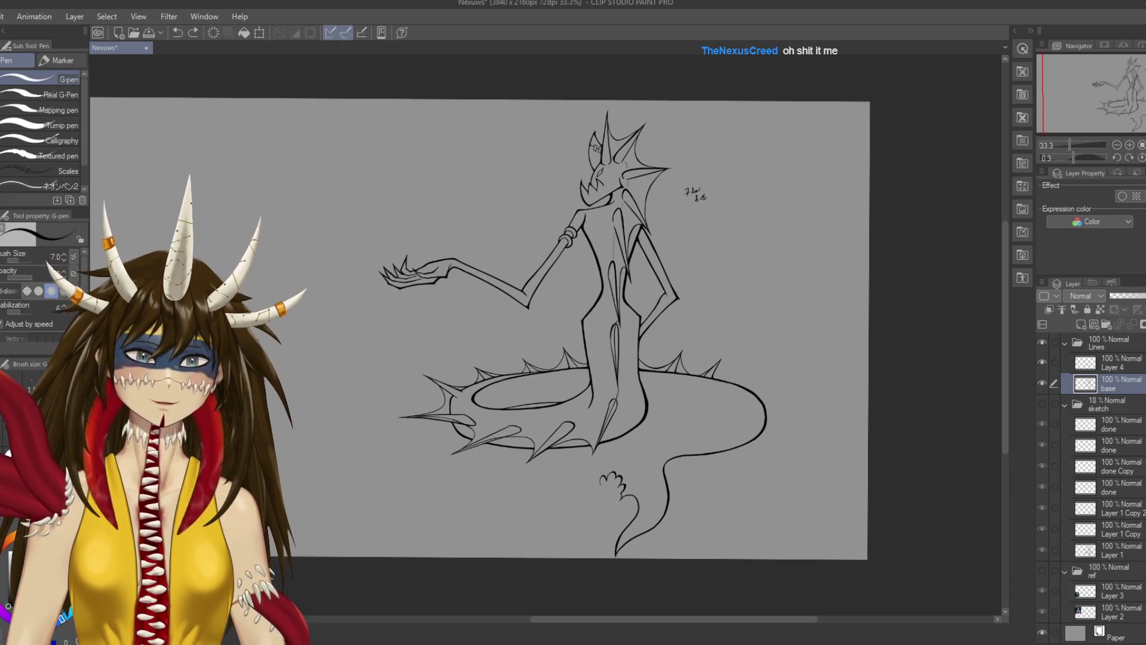
left_click_drag(262, 214, 393, 223)
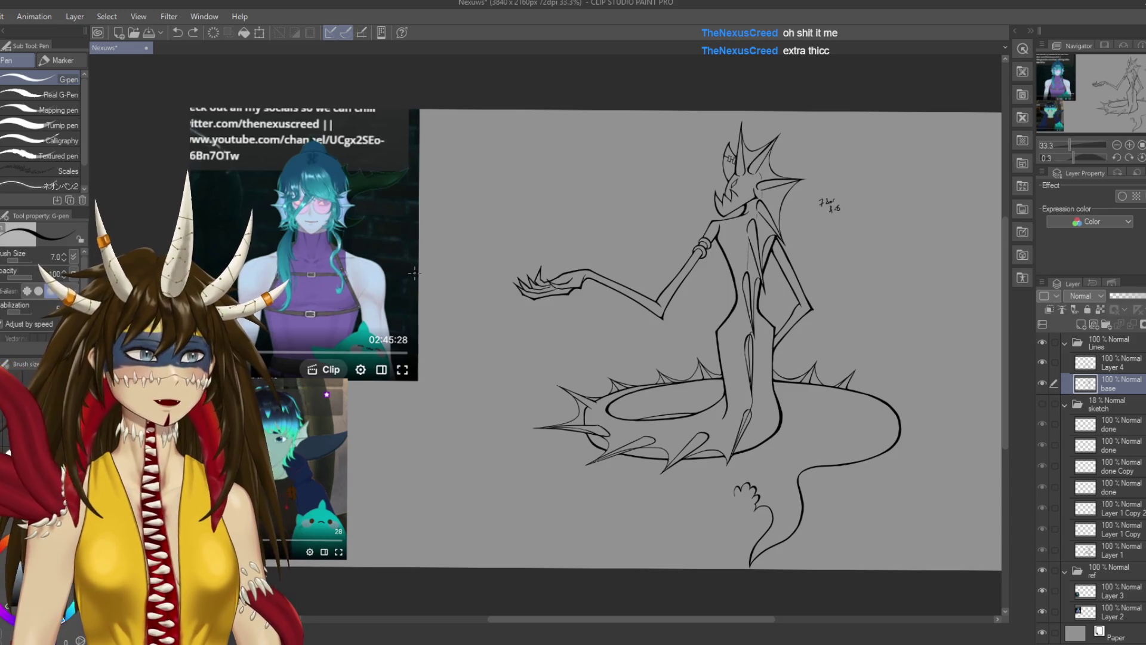
key("ctrl+s")
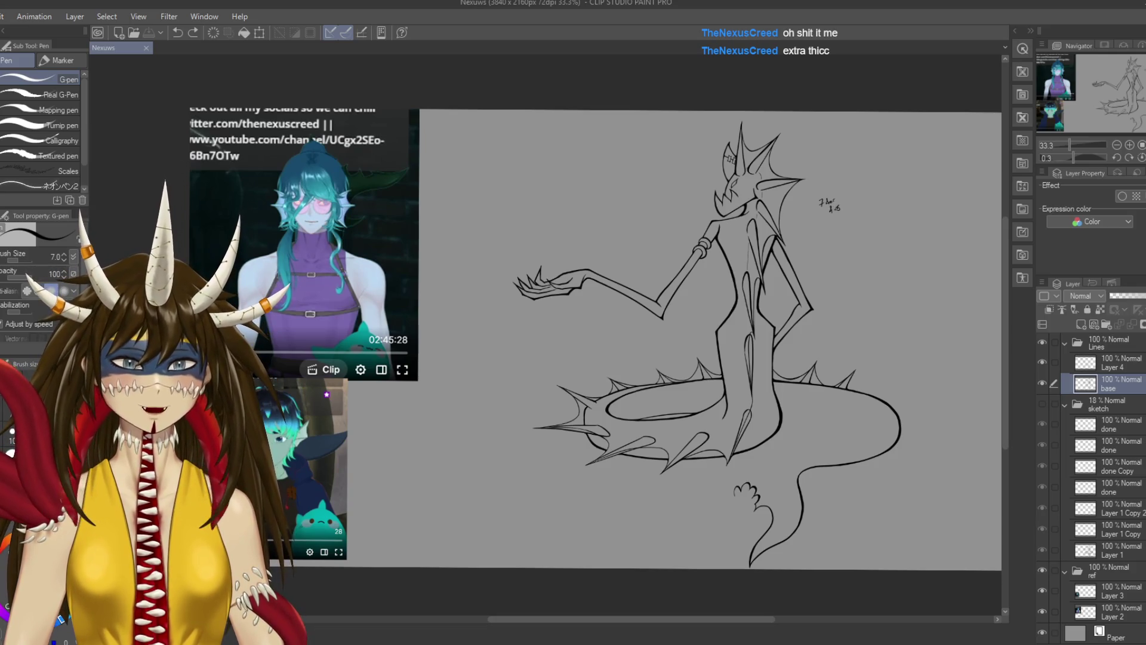
Hide the pasted reference screenshots and save again
left_click(1042, 570)
key("ctrl+s")
scroll(887, 350, "up", 3)
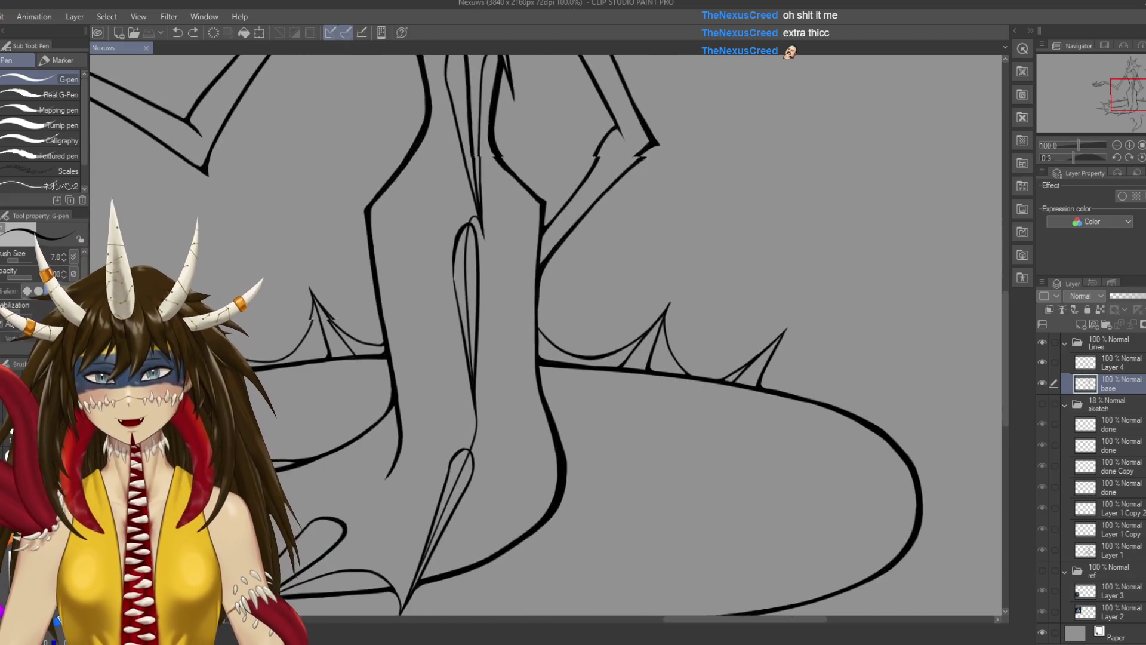
Show the grey sketch layers again and save the drawing
scroll(887, 351, "down", 5)
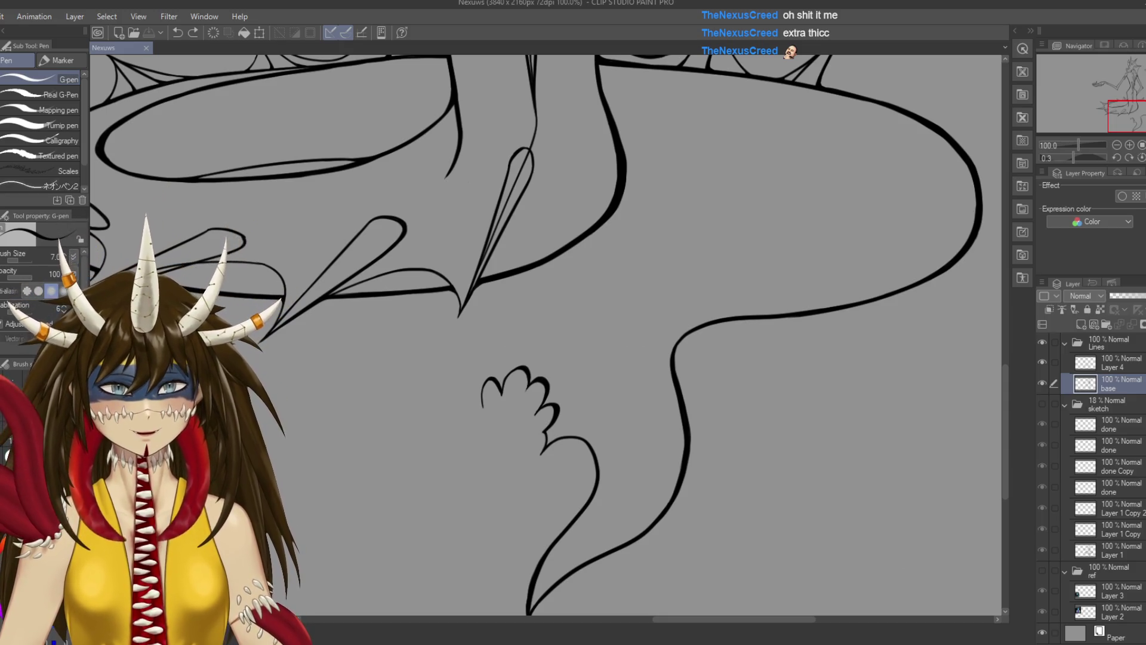
left_click(1041, 403)
key("ctrl+s")
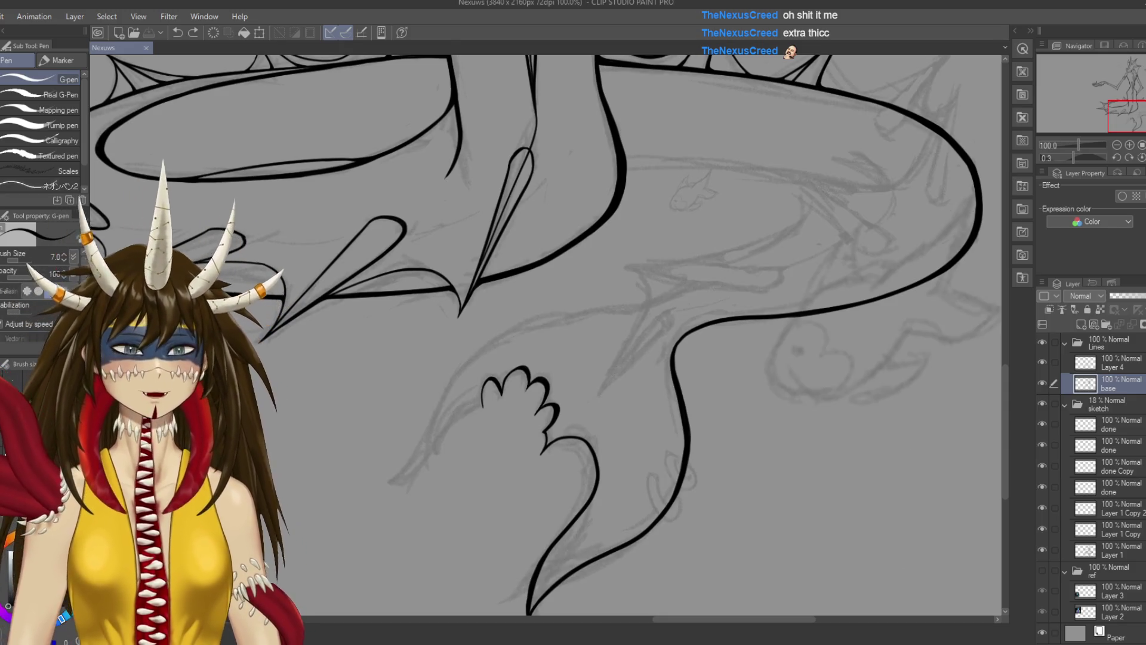
scroll(893, 320, "up", 1)
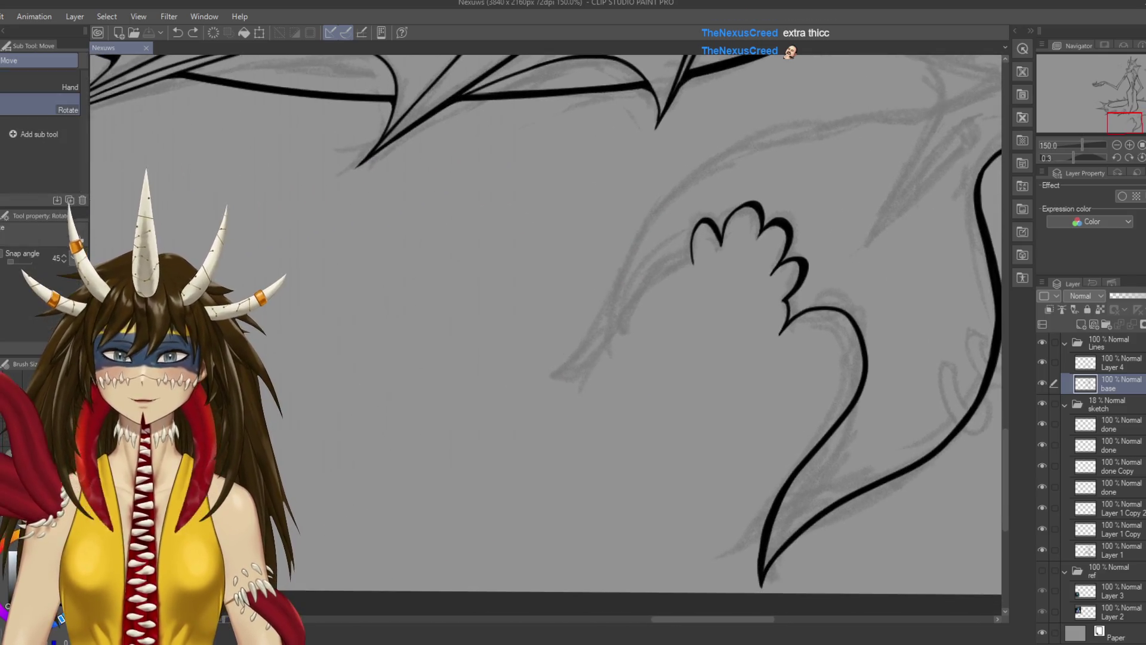
Raise the pen size to 12 and ink the leg line down from the clawed foot
left_click_drag(546, 334, 417, 418)
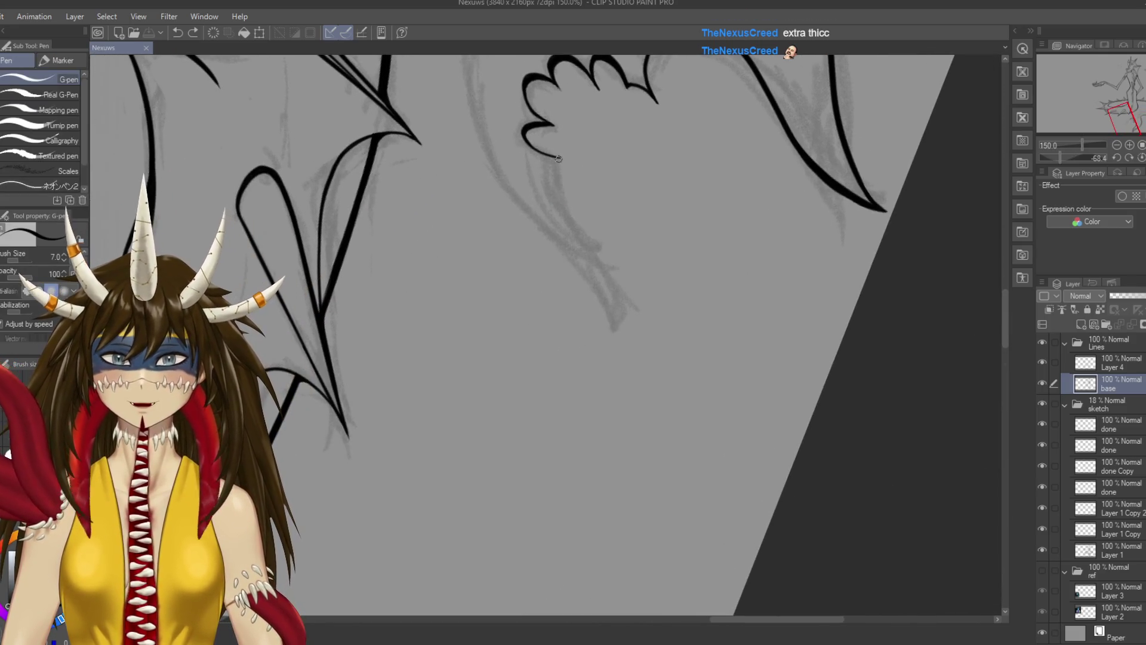
left_click_drag(586, 224, 621, 305)
key("ctrl+z")
key("bracketright")
key("bracketright")
key("bracketright")
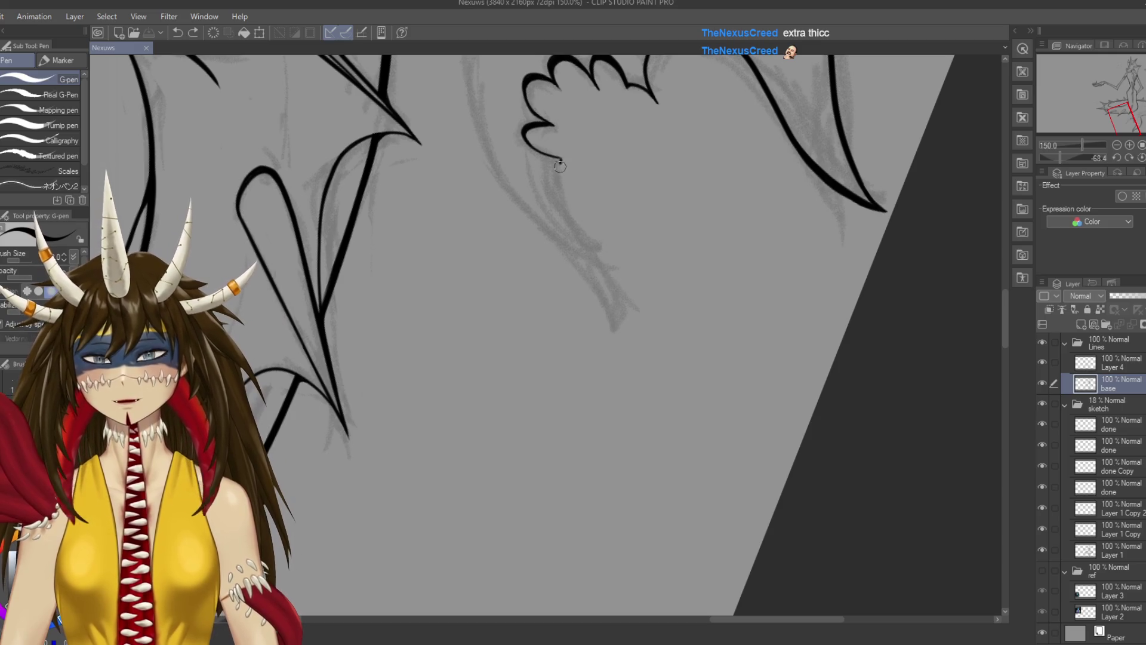
left_click_drag(560, 160, 615, 337)
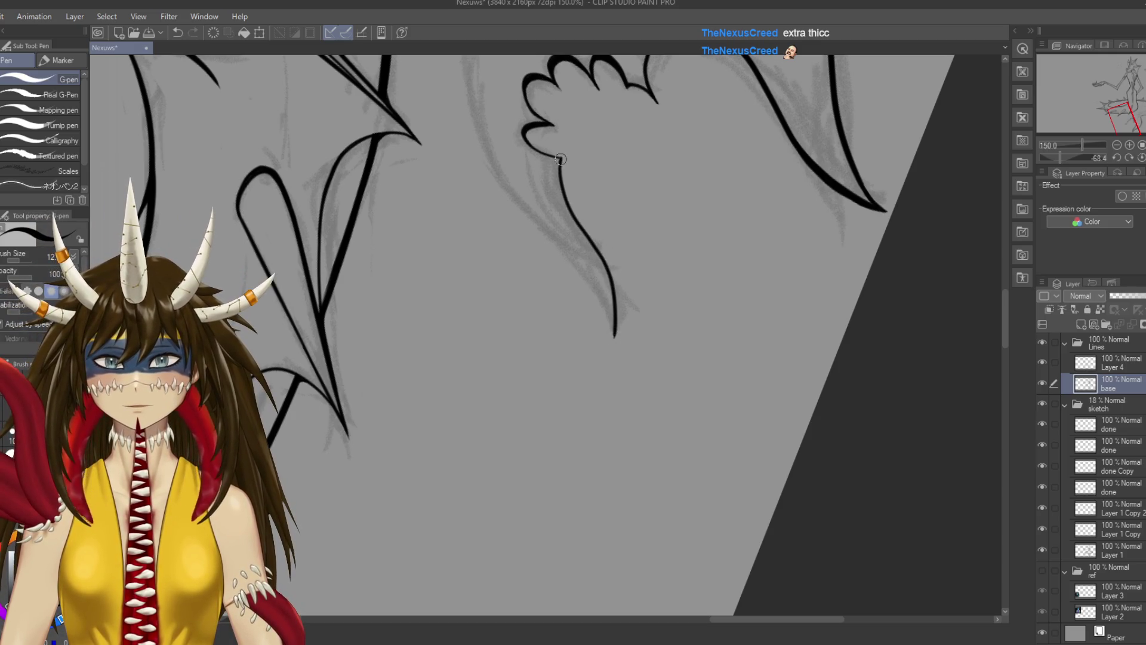
Rotate the view nearly upside down and ink a line down to the wing bottom
left_click_drag(560, 159, 718, 281)
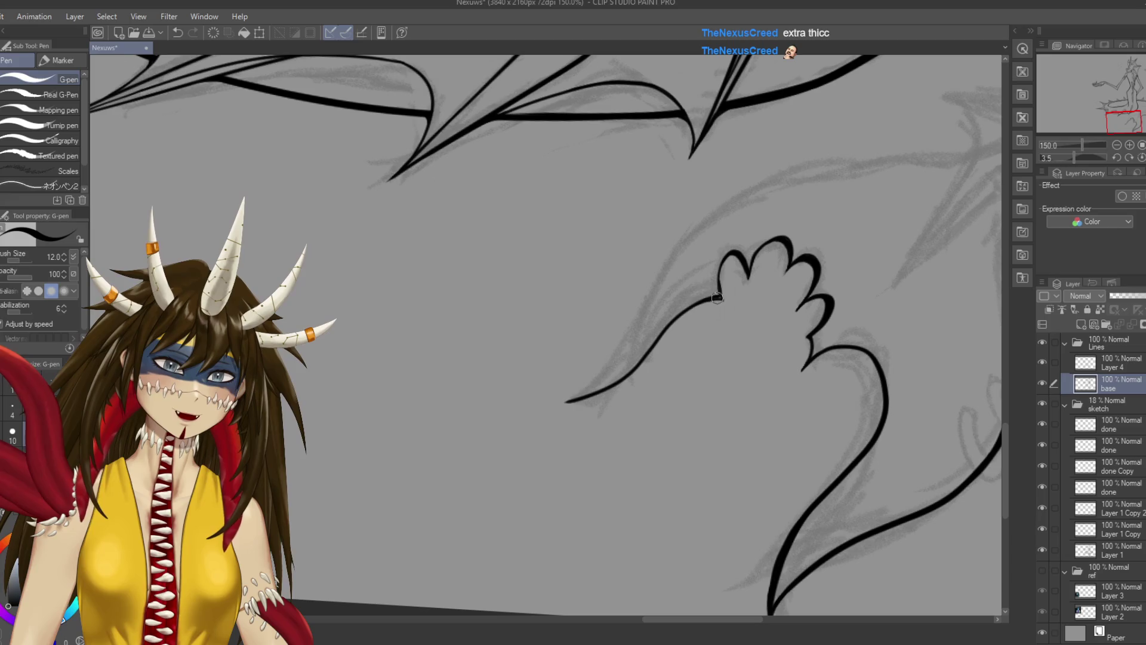
key("ctrl+s")
key("r")
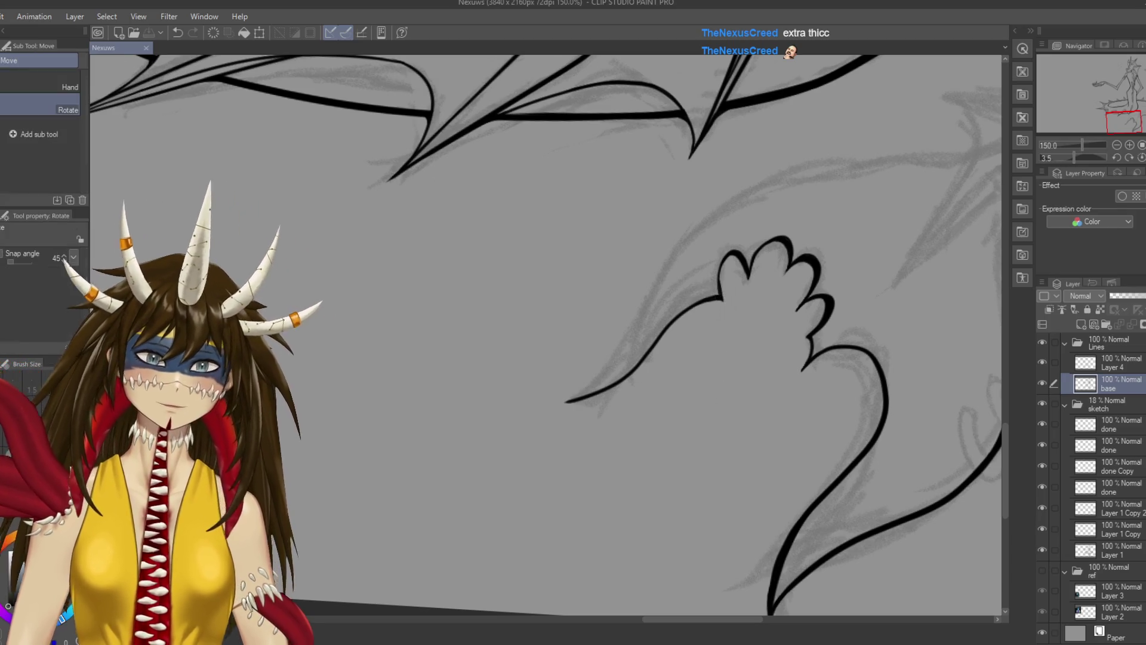
left_click_drag(656, 238, 417, 417)
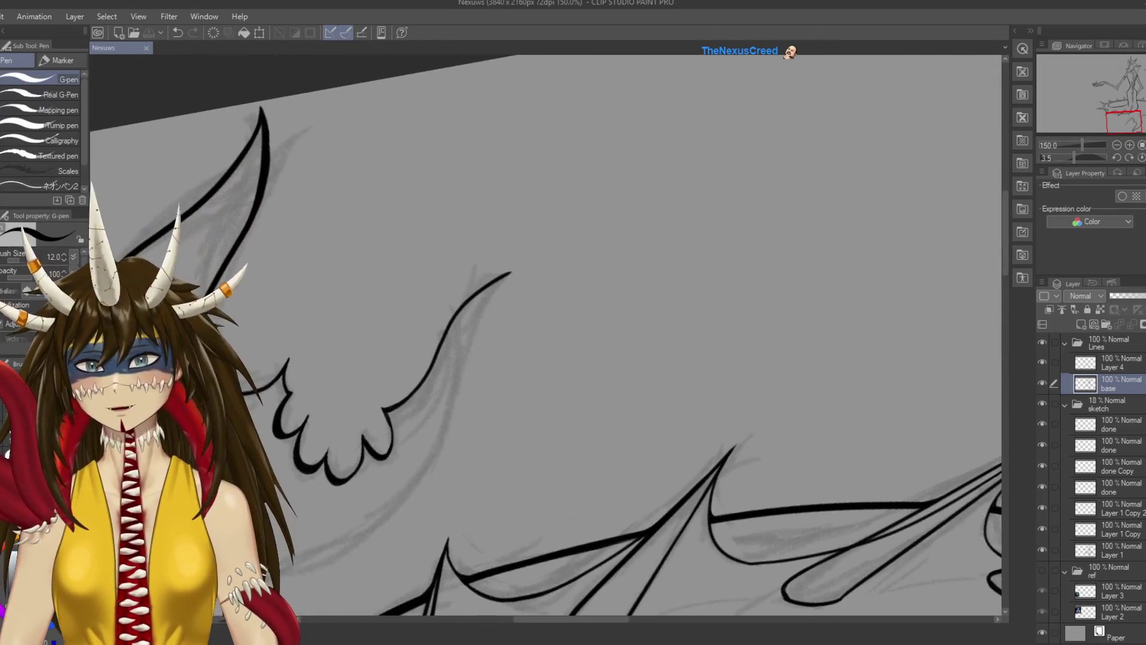
left_click_drag(656, 298, 642, 131)
mouse_move(598, 217)
left_mouse_down()
mouse_move(459, 421)
mouse_move(458, 489)
mouse_move(598, 267)
mouse_move(554, 405)
left_mouse_up()
key("ctrl+s")
key("ctrl+z")
left_click_drag(598, 287, 573, 352)
key("ctrl+z")
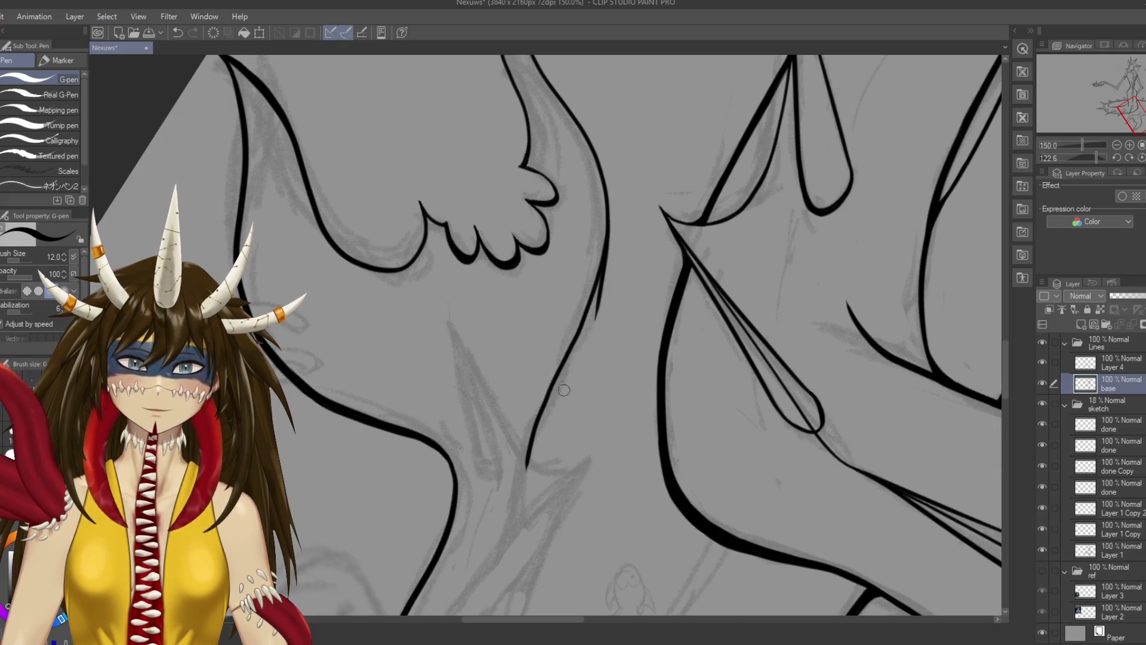
key("e")
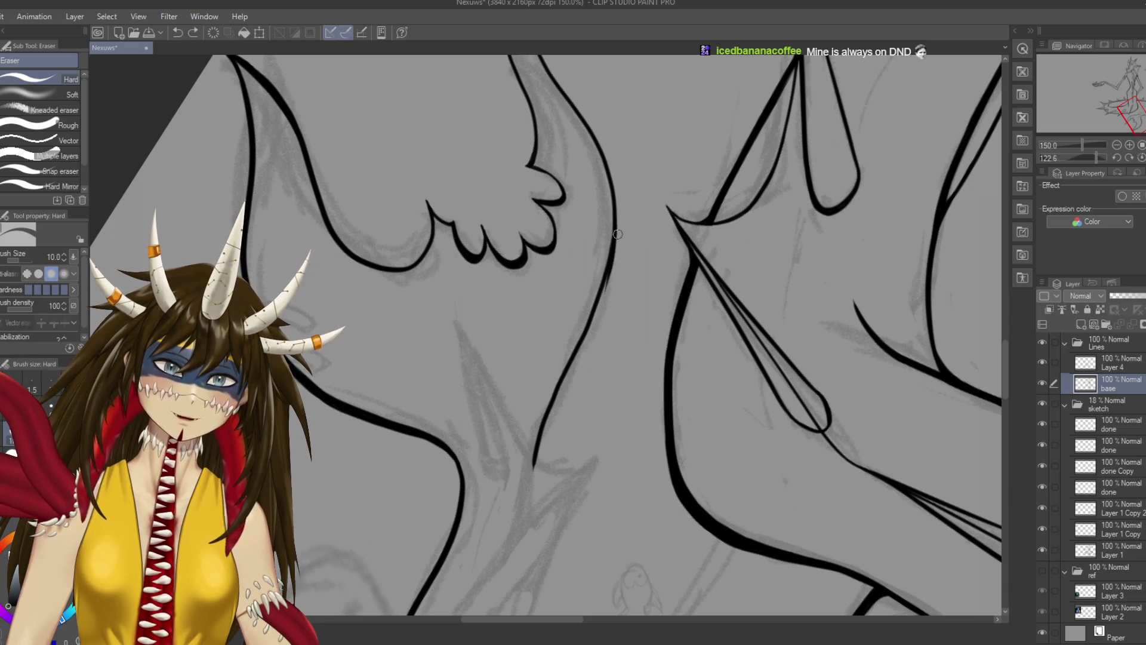
Erase stray ink along the wing line, save, then rotate and pan up to the inner leg
left_click_drag(618, 234, 605, 310)
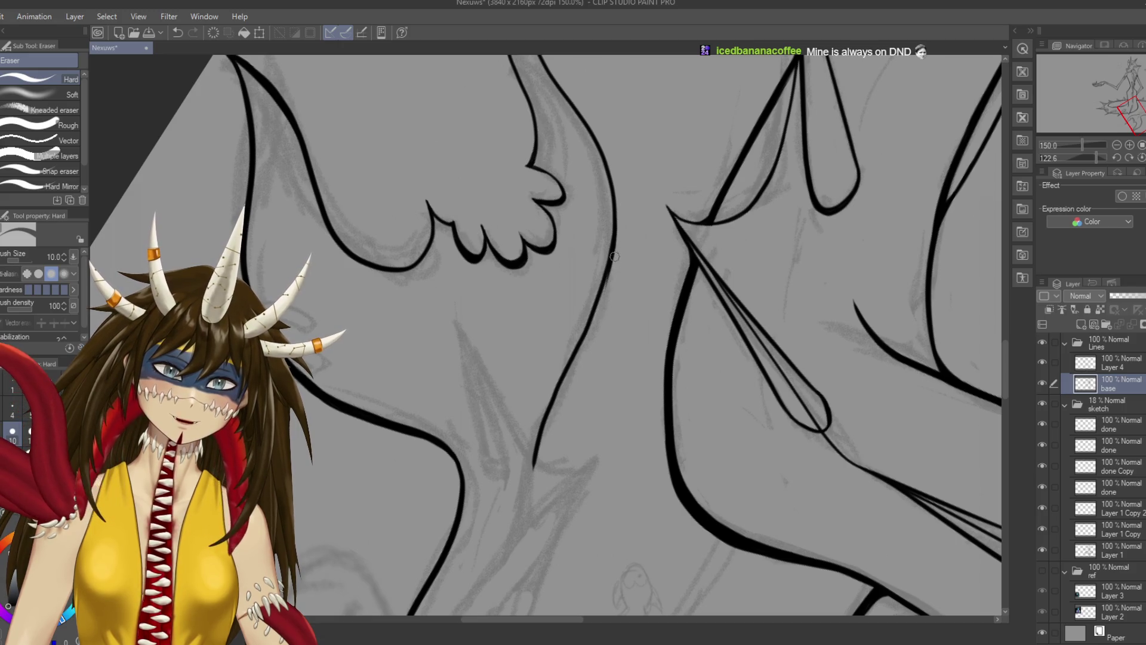
key("ctrl+s")
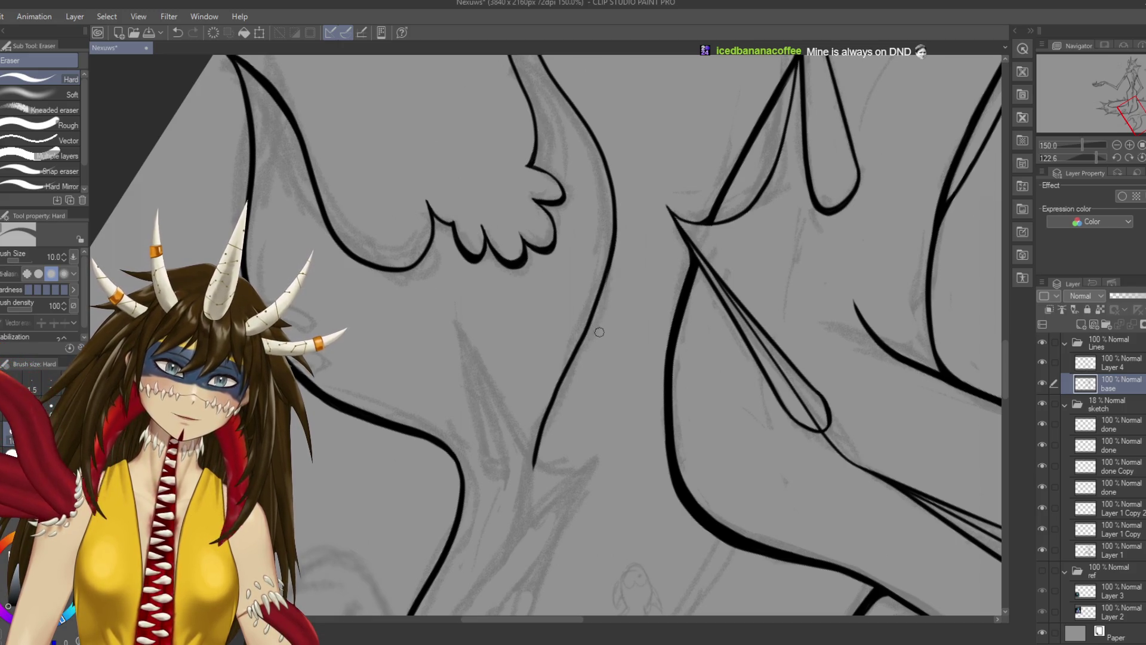
key("r")
mouse_move(611, 272)
left_mouse_down()
mouse_move(483, 269)
mouse_move(566, 416)
left_mouse_up()
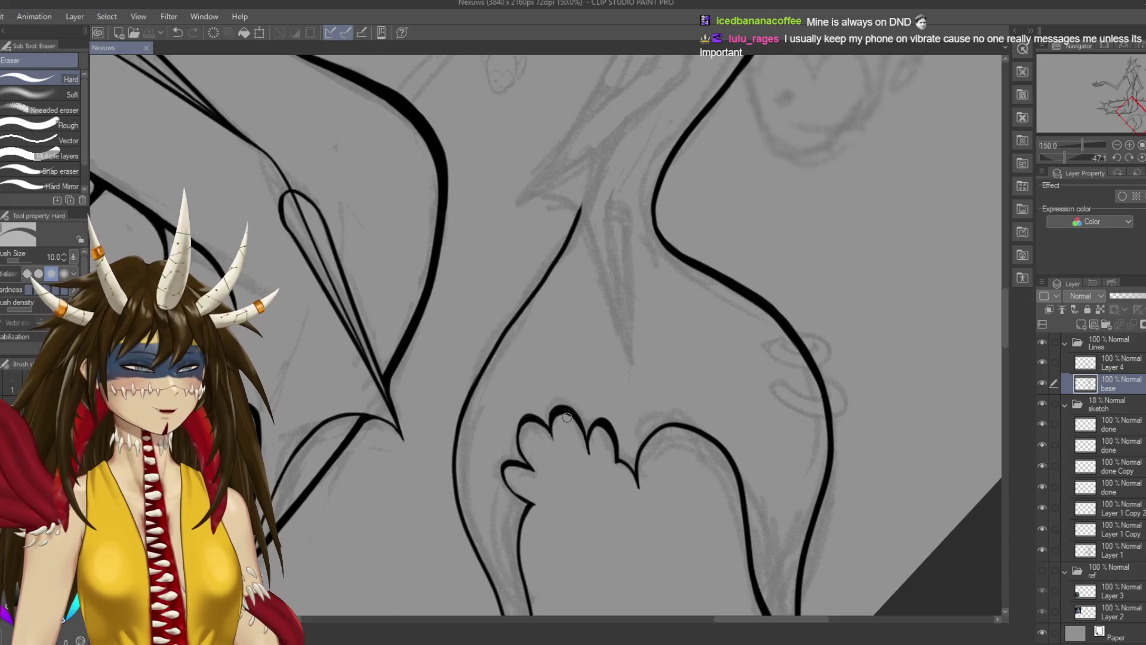
left_click_drag(566, 416, 519, 530)
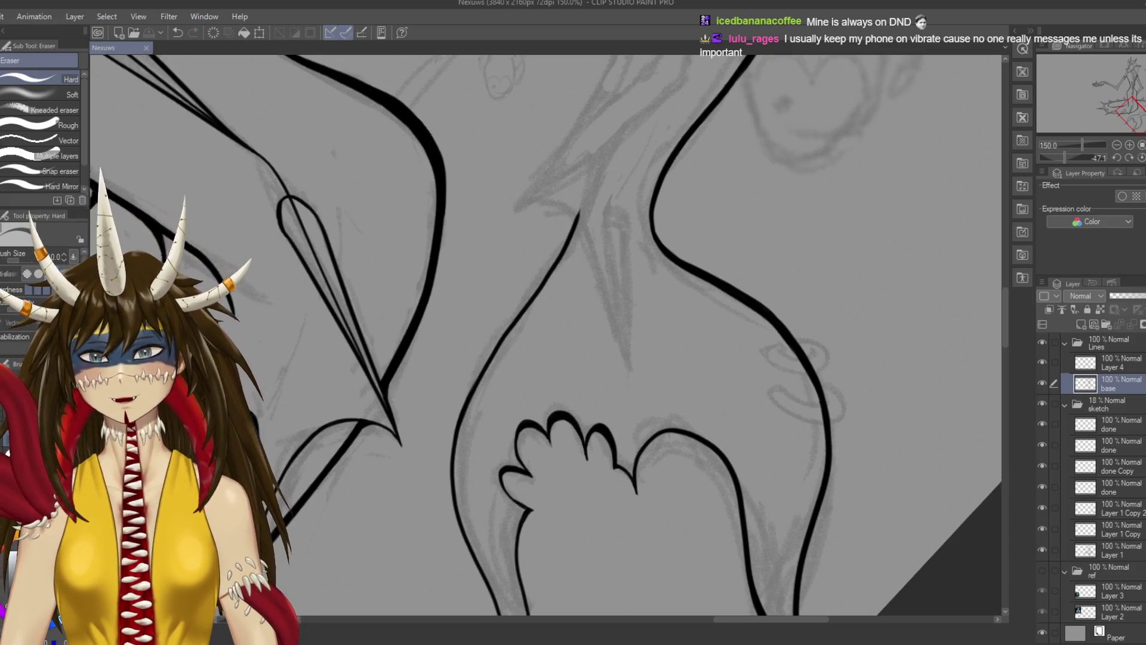
left_click_drag(537, 298, 514, 340)
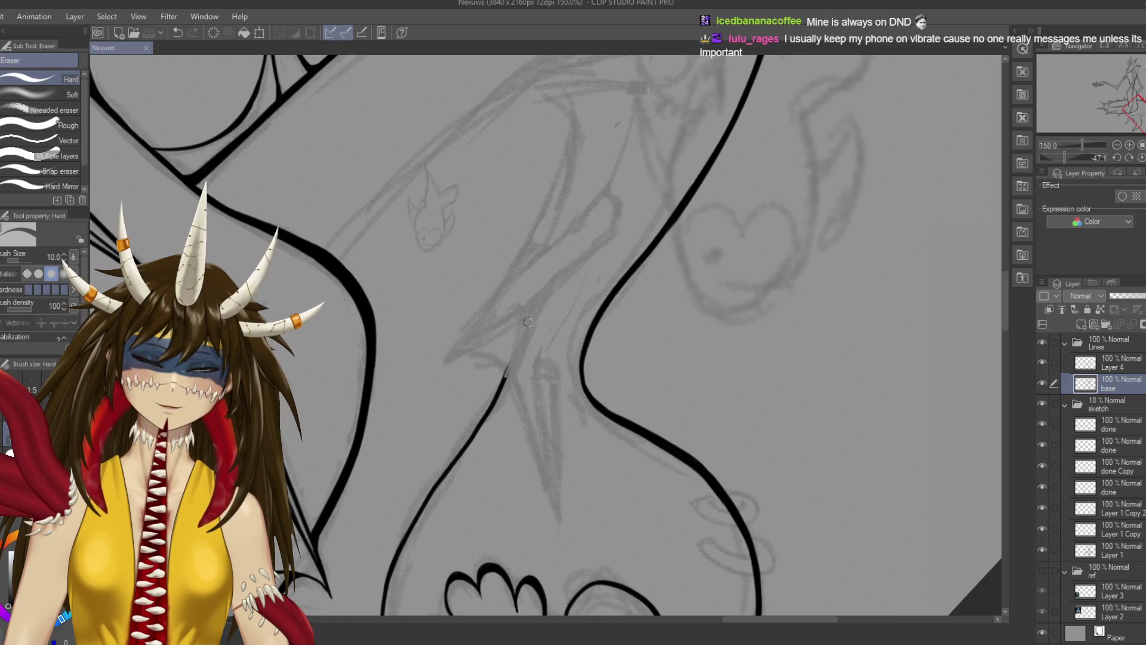
Ink the inner leg's long contour from the body down the leg, retrying strokes until it fits
key("p")
mouse_move(505, 382)
left_mouse_down()
mouse_move(566, 220)
mouse_move(515, 508)
left_mouse_up()
key("ctrl+z")
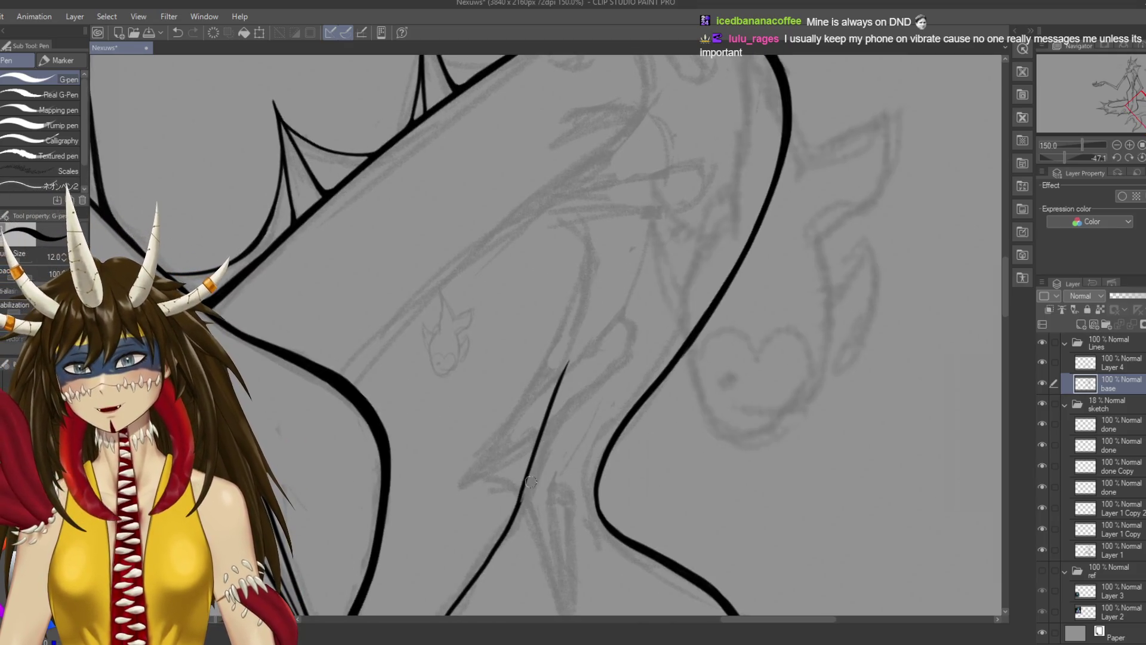
left_click_drag(517, 499, 572, 388)
key("ctrl+z")
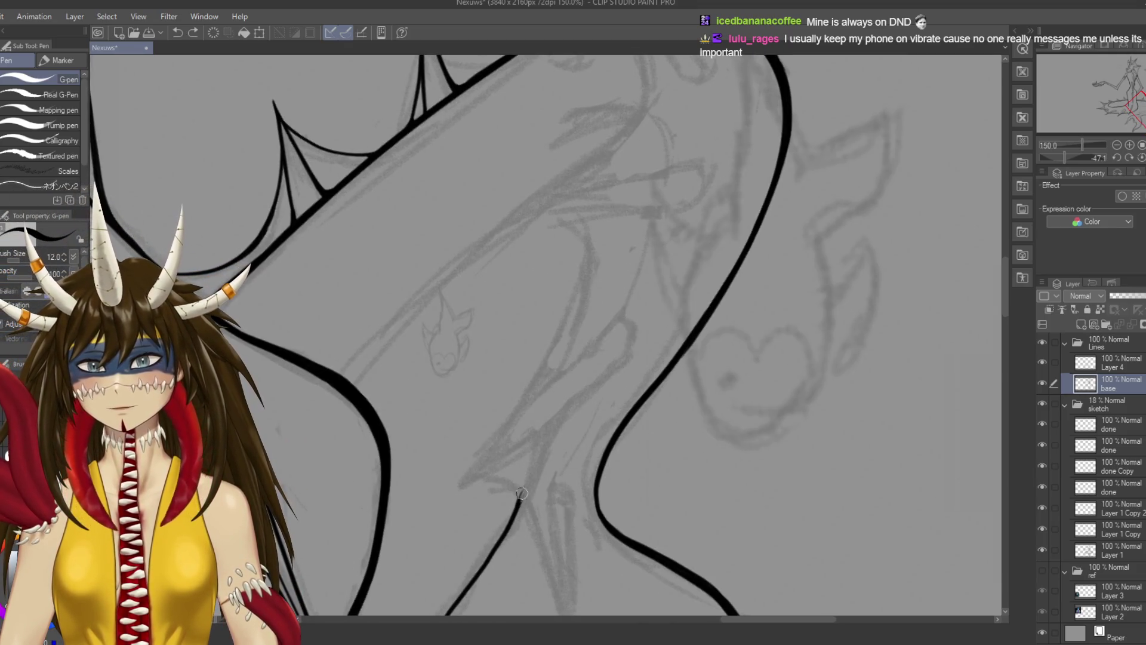
left_click_drag(519, 499, 641, 230)
key("ctrl+z")
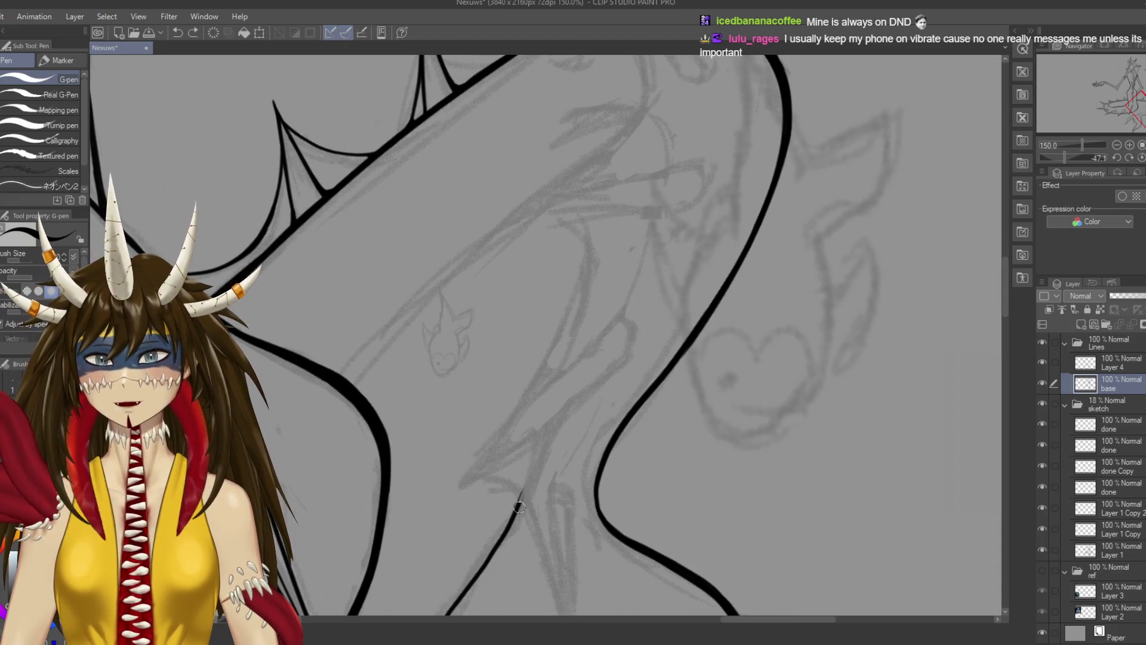
left_click_drag(520, 498, 645, 251)
mouse_move(624, 289)
left_mouse_down()
mouse_move(656, 181)
mouse_move(644, 284)
left_mouse_up()
key("ctrl+z")
key("ctrl+z")
key("ctrl+z")
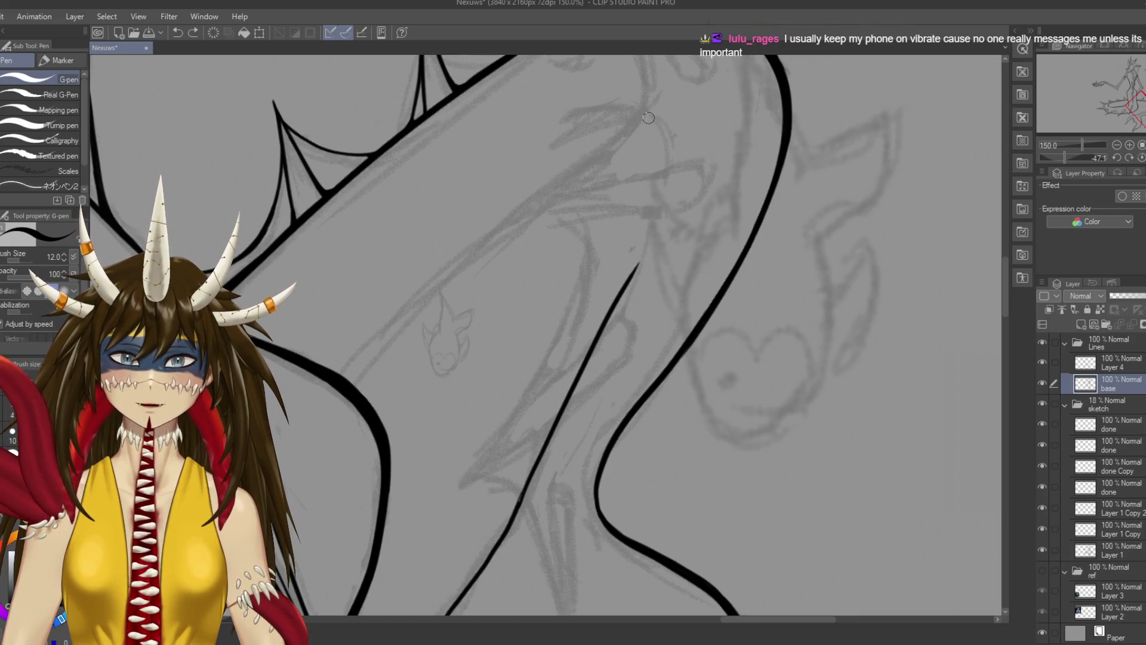
left_click_drag(666, 174, 594, 365)
key("ctrl+z")
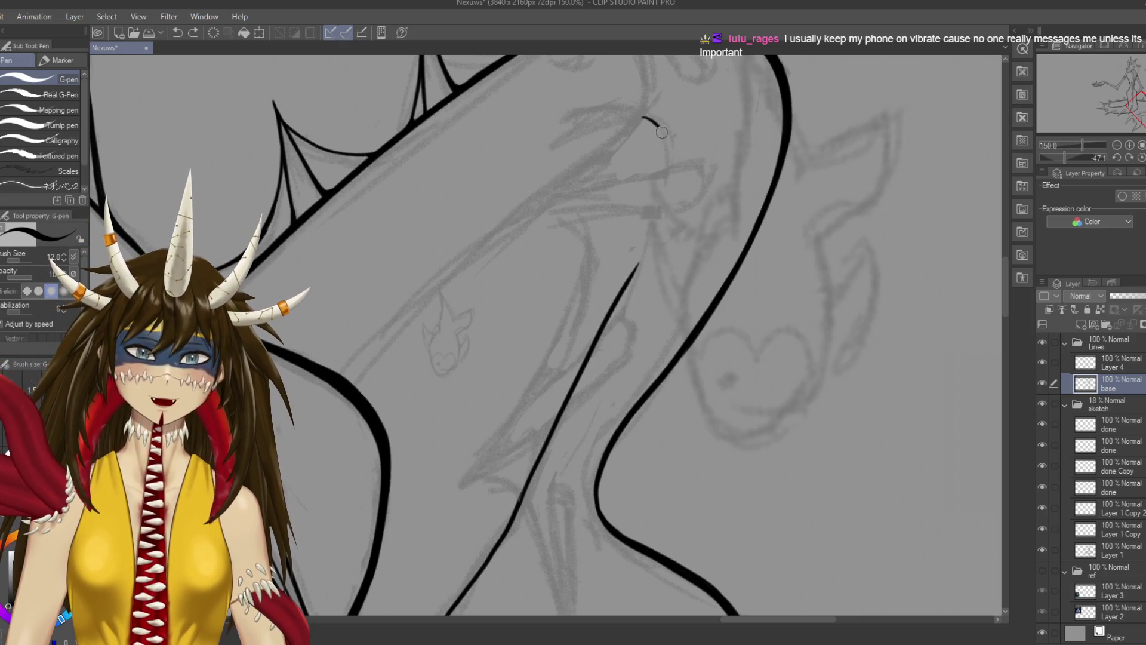
left_click_drag(642, 118, 567, 396)
left_click_drag(637, 270, 647, 243)
Bring the clawed foot back into view, try a retouch on the contour's middle, and save
key("e")
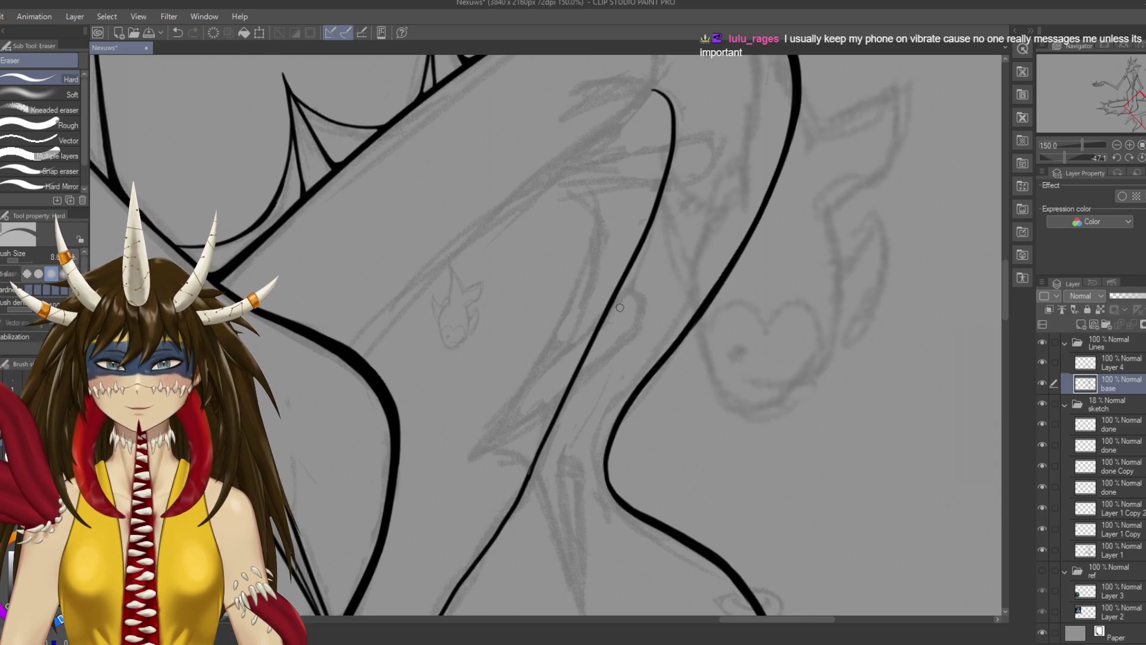
left_click_drag(543, 517, 606, 321)
key("p")
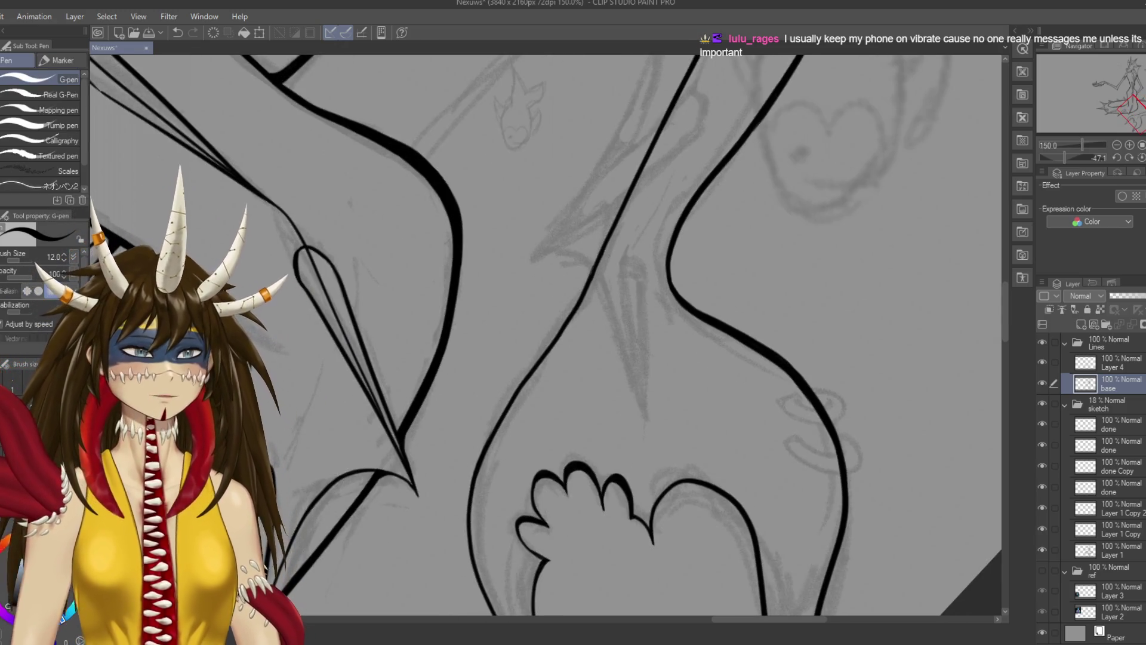
left_click_drag(600, 246, 588, 276)
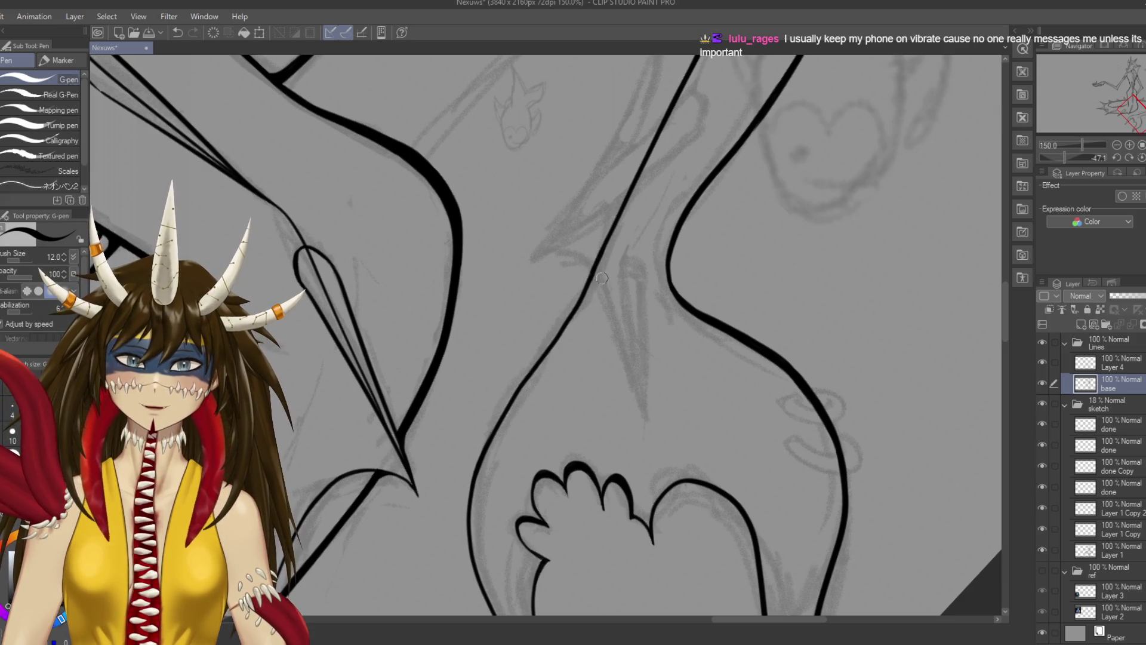
key("ctrl+z")
key("ctrl+s")
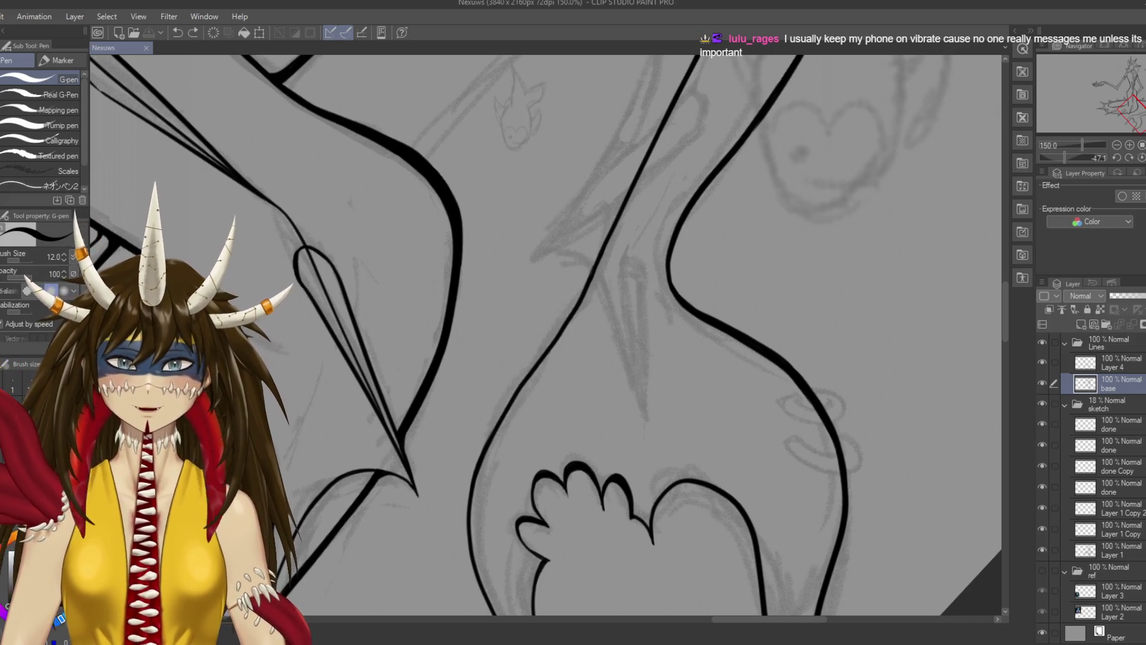
key("ctrl+z")
key("ctrl+z")
key("ctrl+y")
key("ctrl+y")
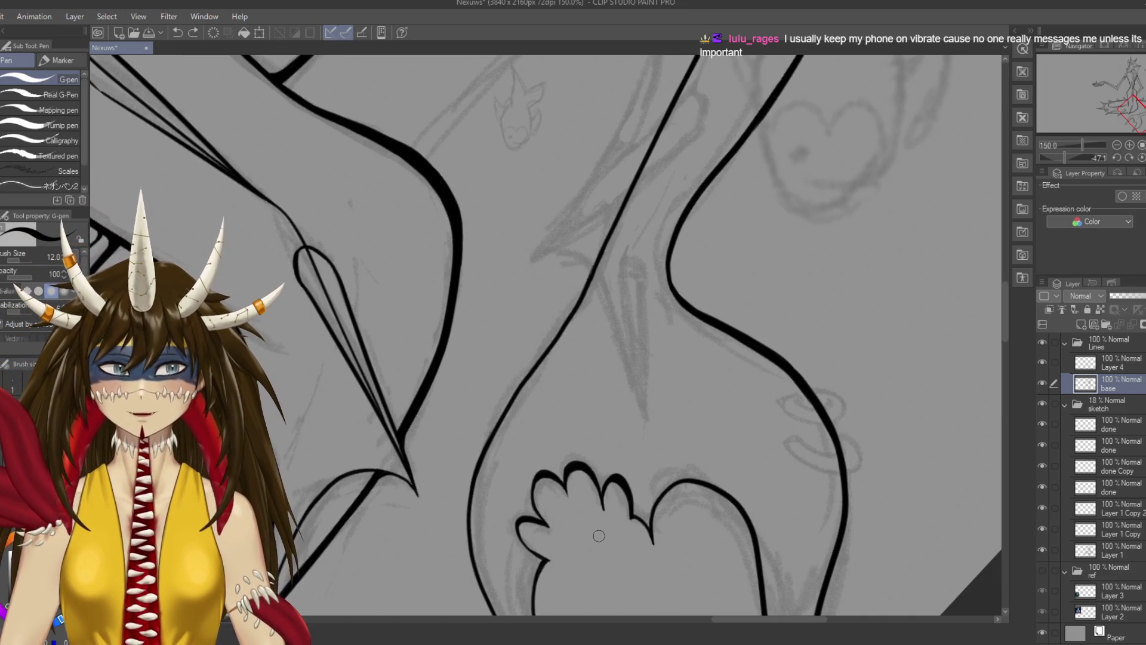
key("ctrl+s")
left_click_drag(598, 535, 607, 503)
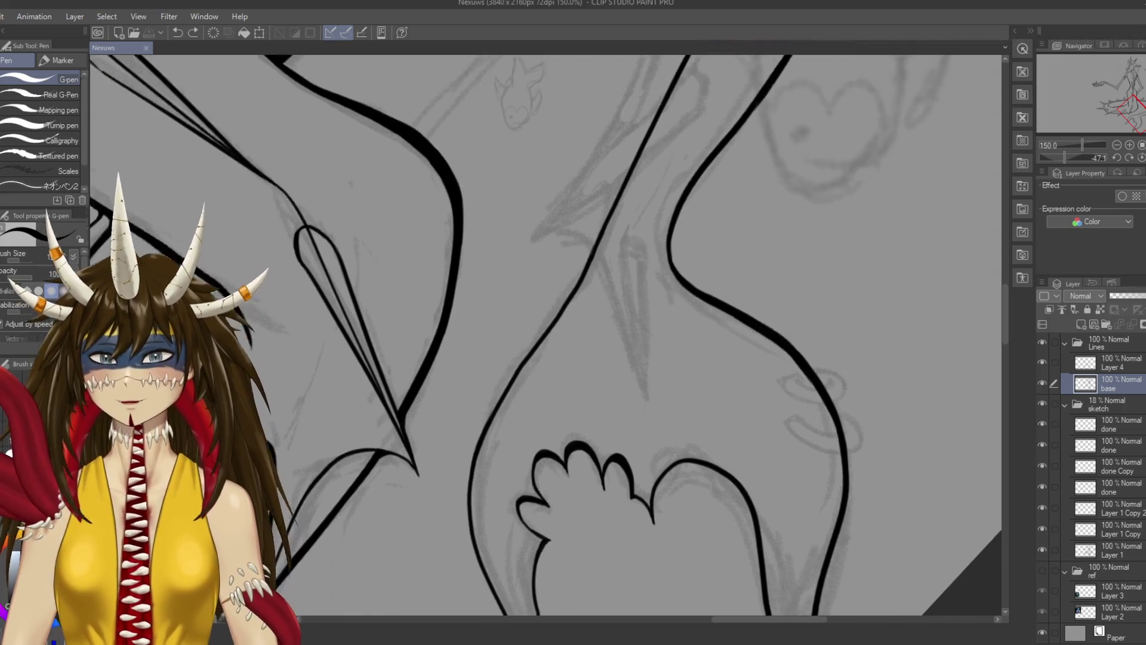
Redraw the leg's left contour above the clawed foot down toward the toes, retrying strokes
left_click_drag(591, 248, 639, 133)
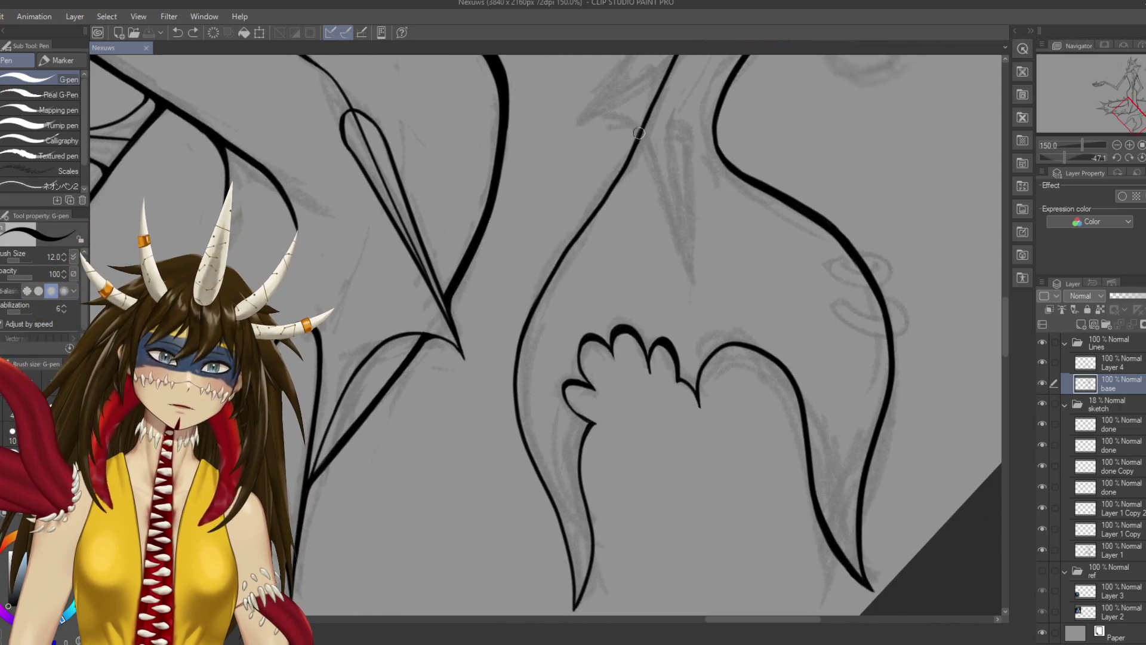
left_click_drag(637, 139, 552, 262)
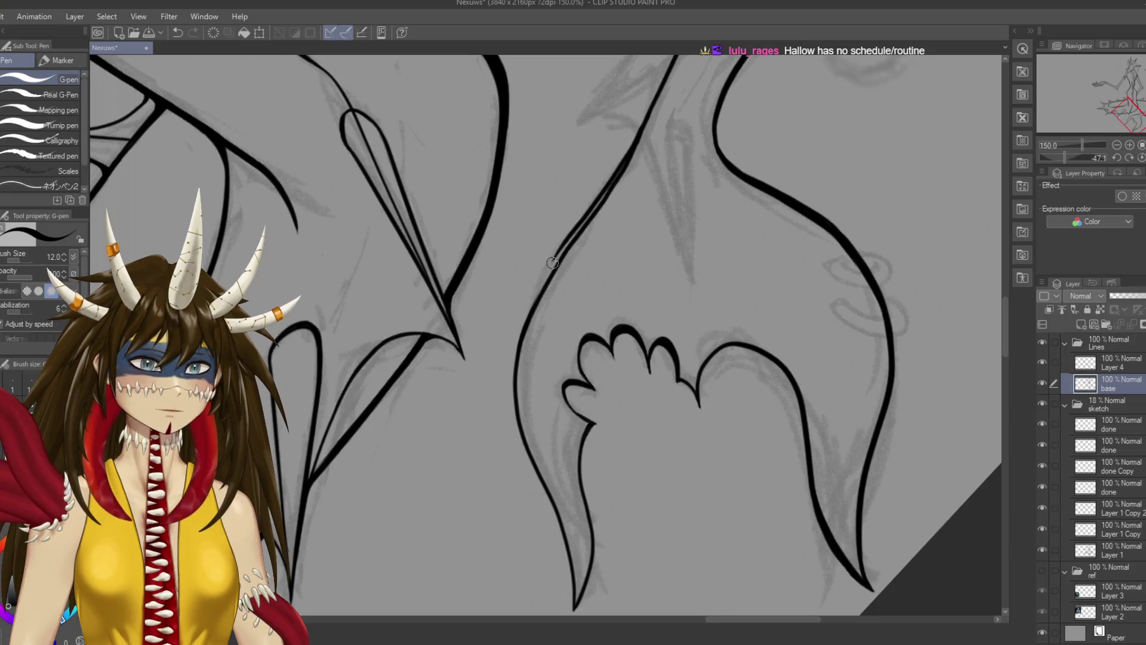
key("ctrl+z")
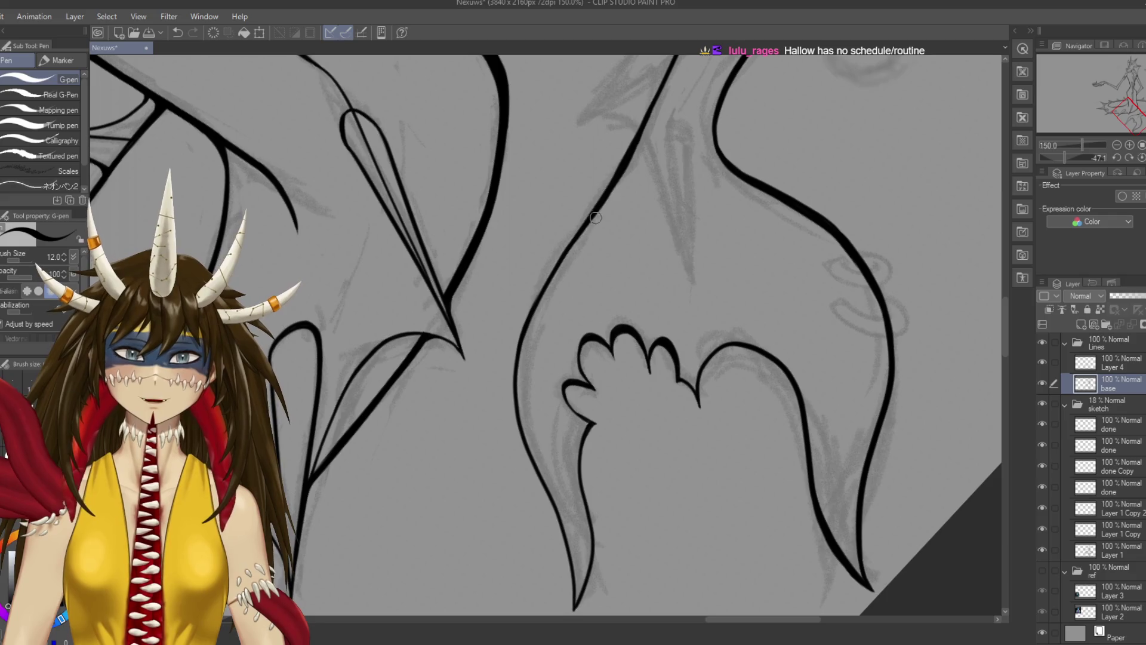
mouse_move(586, 221)
left_mouse_down()
mouse_move(518, 343)
mouse_move(523, 430)
left_mouse_up()
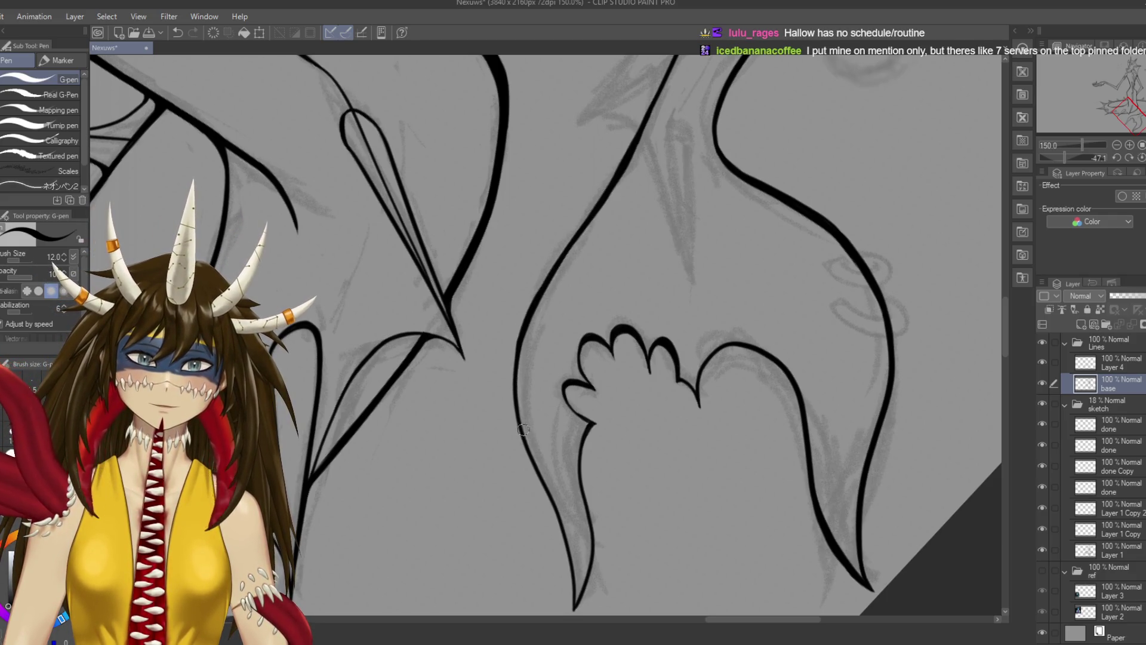
key("ctrl+z")
left_click_drag(525, 325, 487, 441)
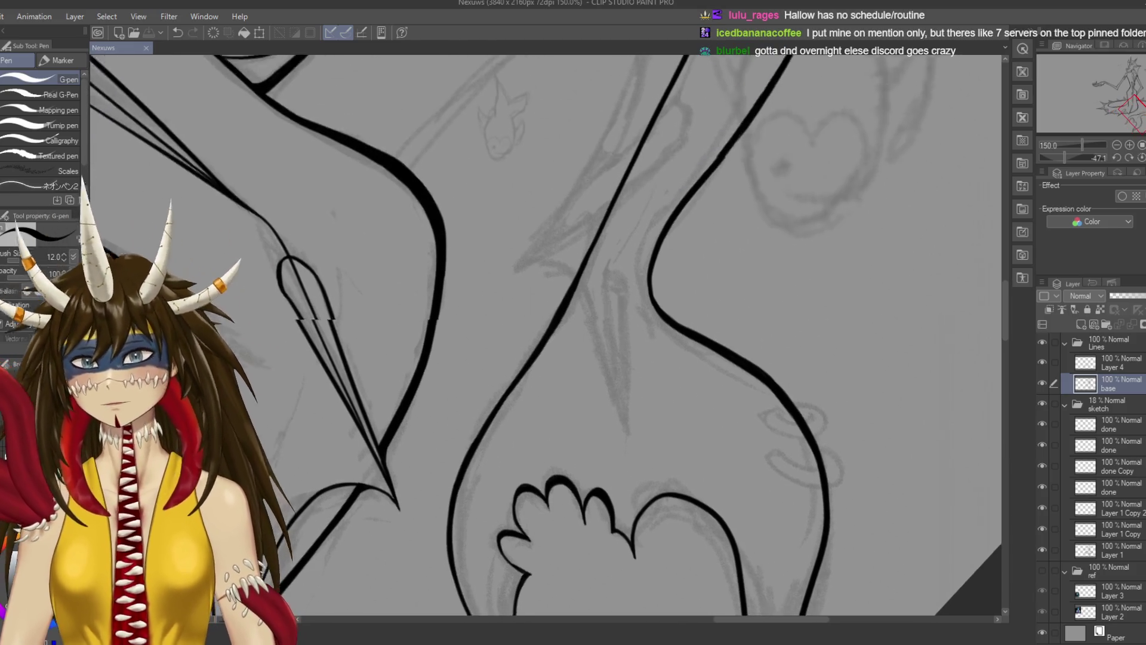
left_click_drag(670, 469, 677, 450)
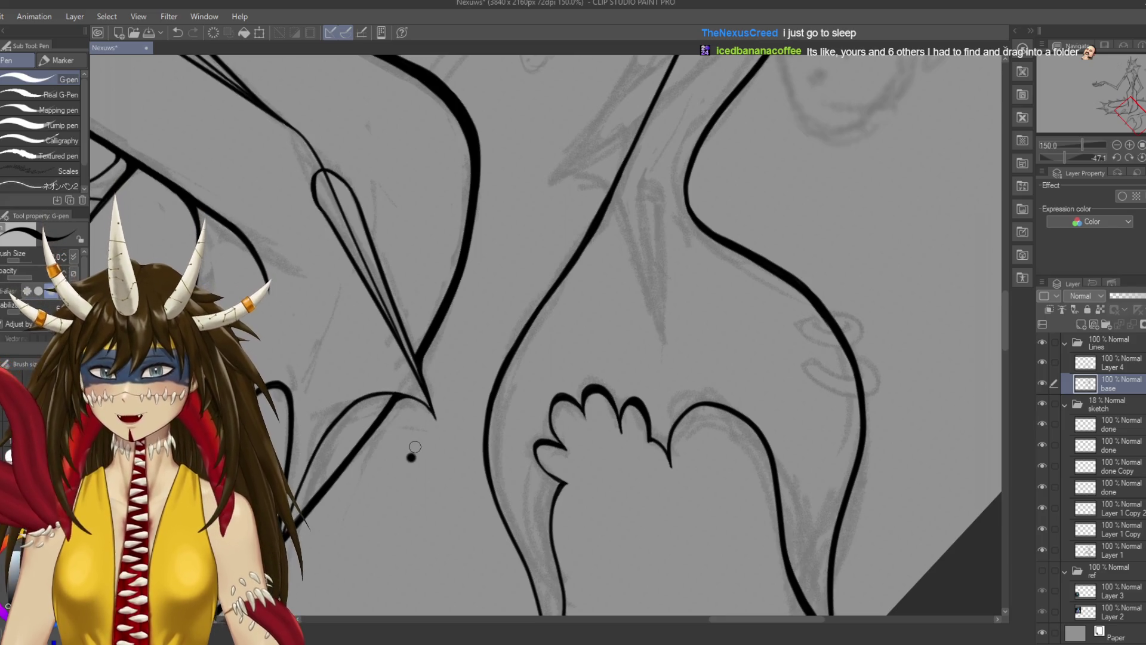
scroll(546, 334, "up", 5)
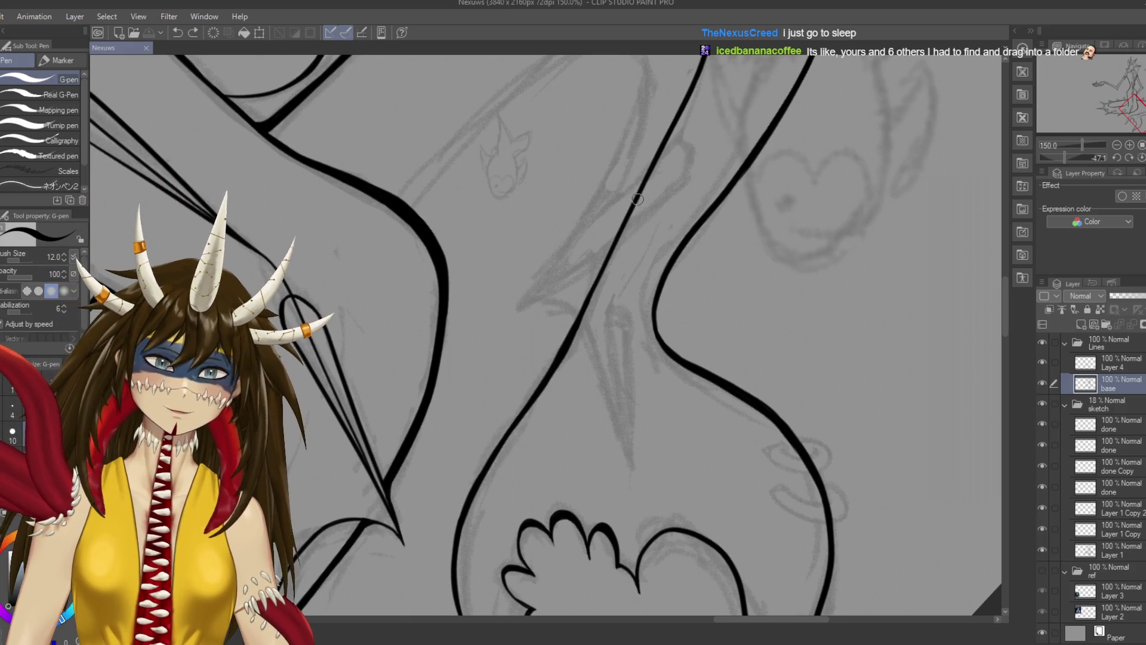
Re-ink the long diagonal line inside the leg, retrying the stroke several times
left_click_drag(589, 302, 627, 229)
key("ctrl+z")
left_click_drag(638, 191, 570, 352)
key("ctrl+z")
left_click_drag(638, 202, 570, 343)
key("ctrl+z")
left_click_drag(623, 231, 552, 376)
key("ctrl+z")
mouse_move(594, 312)
left_mouse_down()
mouse_move(582, 325)
mouse_move(623, 236)
left_mouse_up()
key("ctrl+z")
key("ctrl+z")
left_click_drag(555, 369, 600, 289)
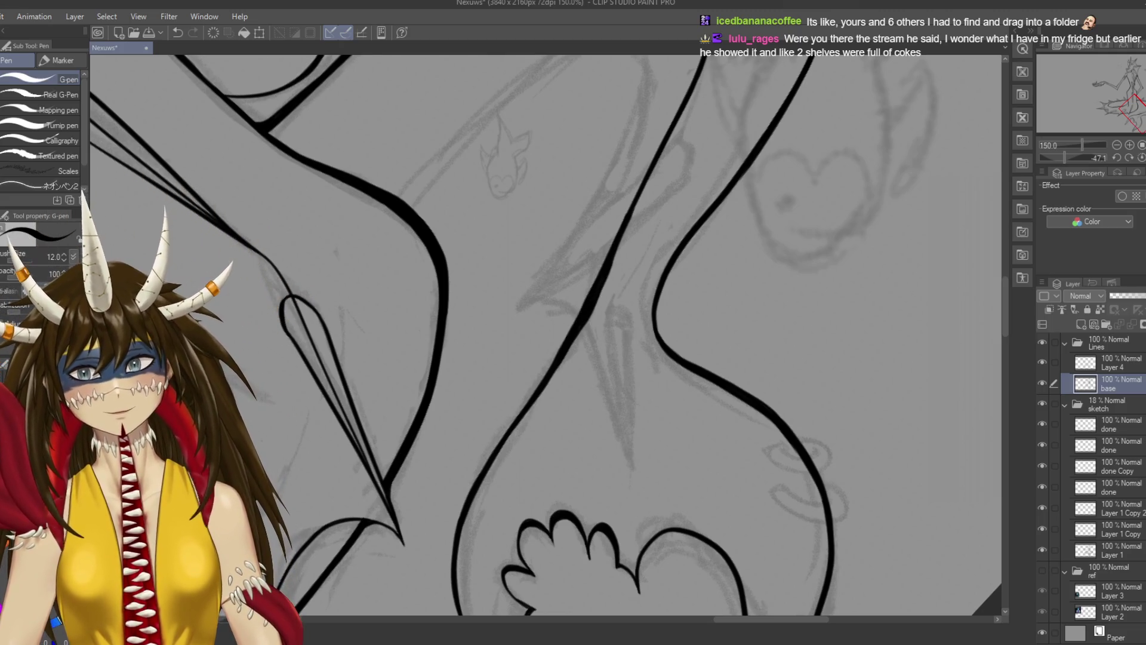
Thin the lower part of the diagonal line with the eraser and save the drawing
scroll(597, 295, "up", 2)
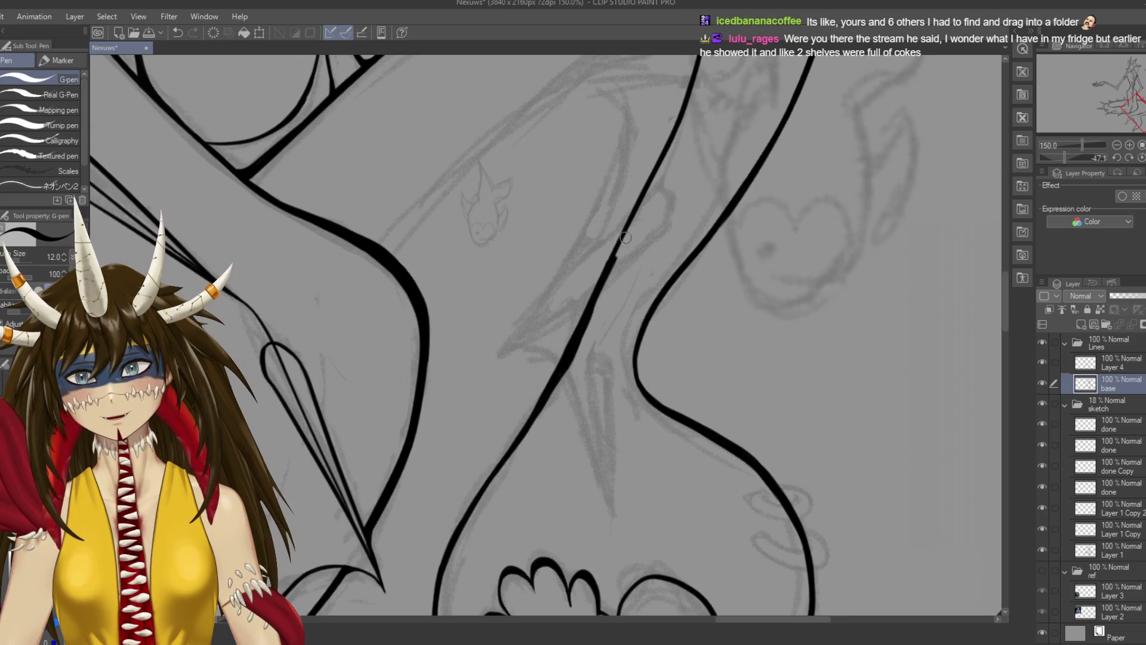
left_click_drag(651, 173, 602, 265)
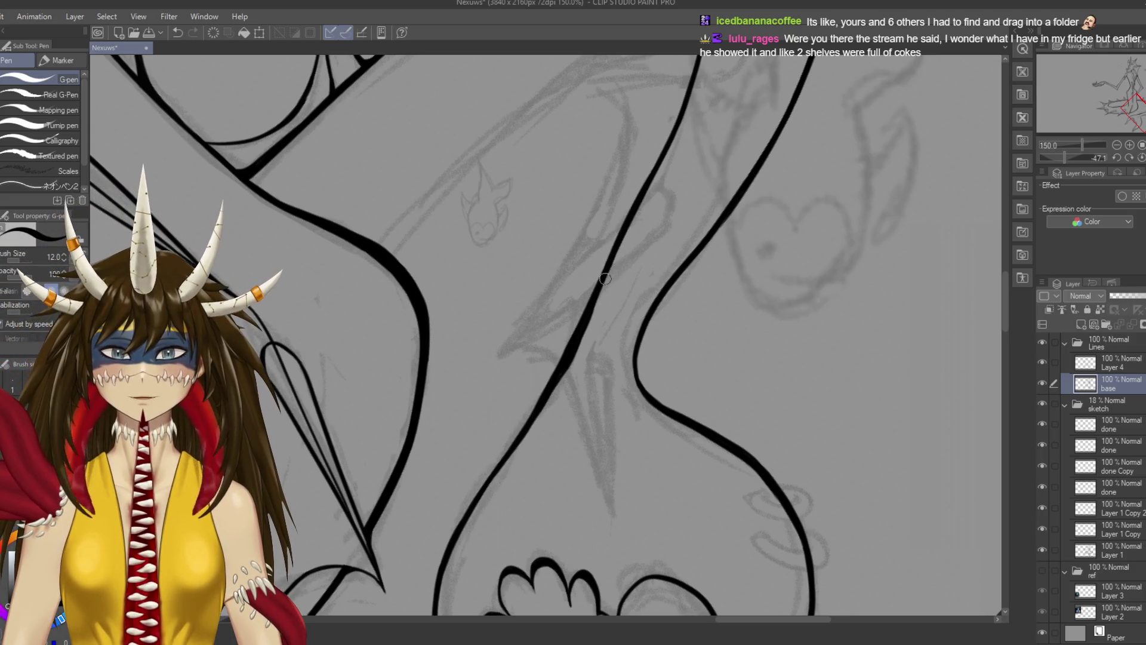
key("ctrl+z")
left_click_drag(656, 162, 594, 328)
key("ctrl+z")
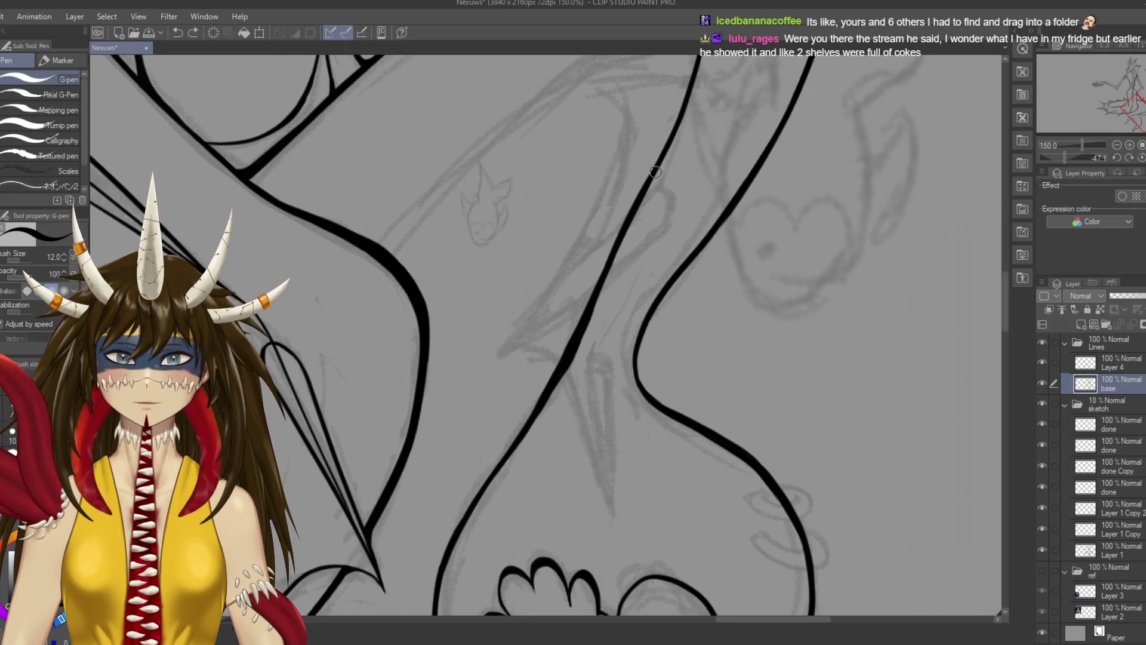
key("e")
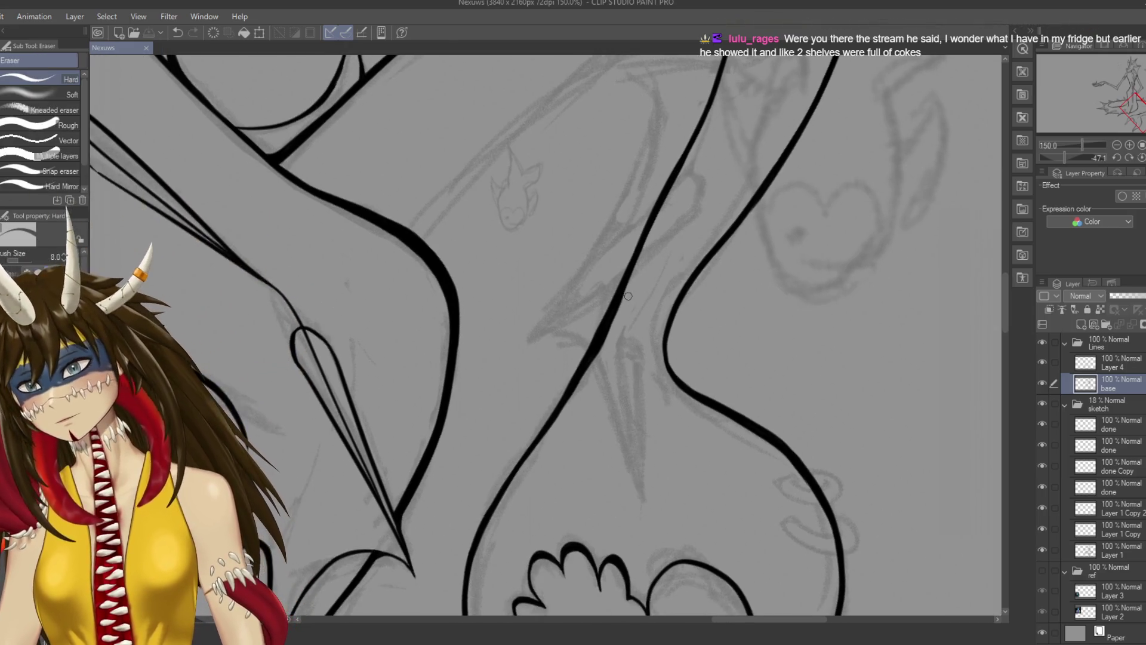
left_click_drag(624, 293, 597, 359)
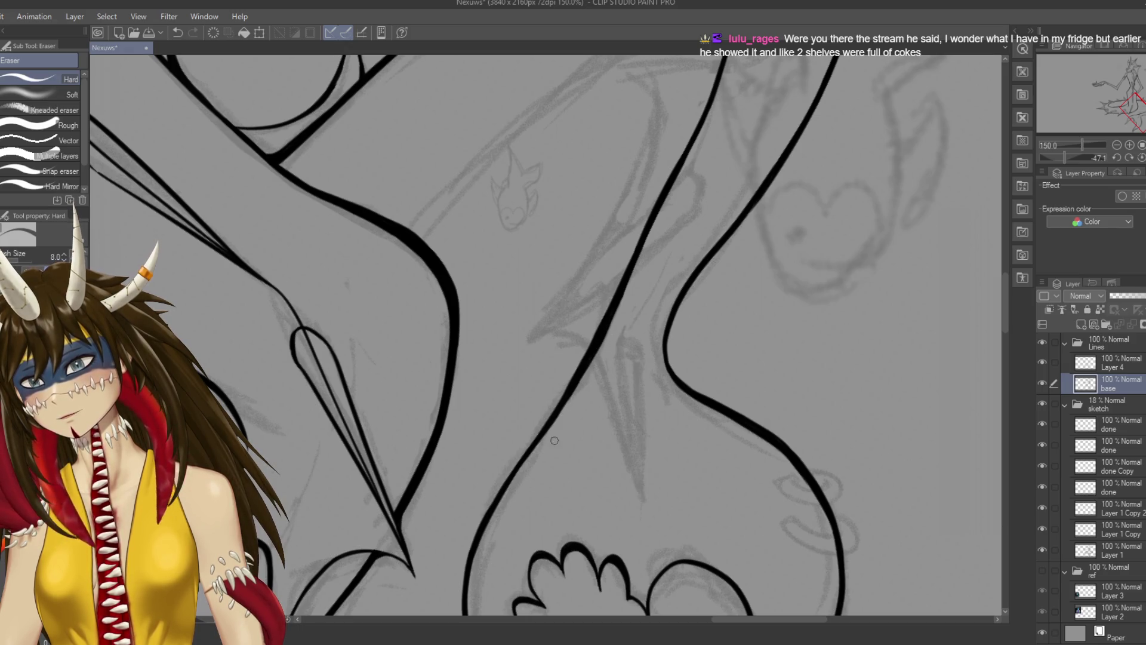
key("ctrl+s")
key("ctrl+minus")
key("ctrl+minus")
key("ctrl+minus")
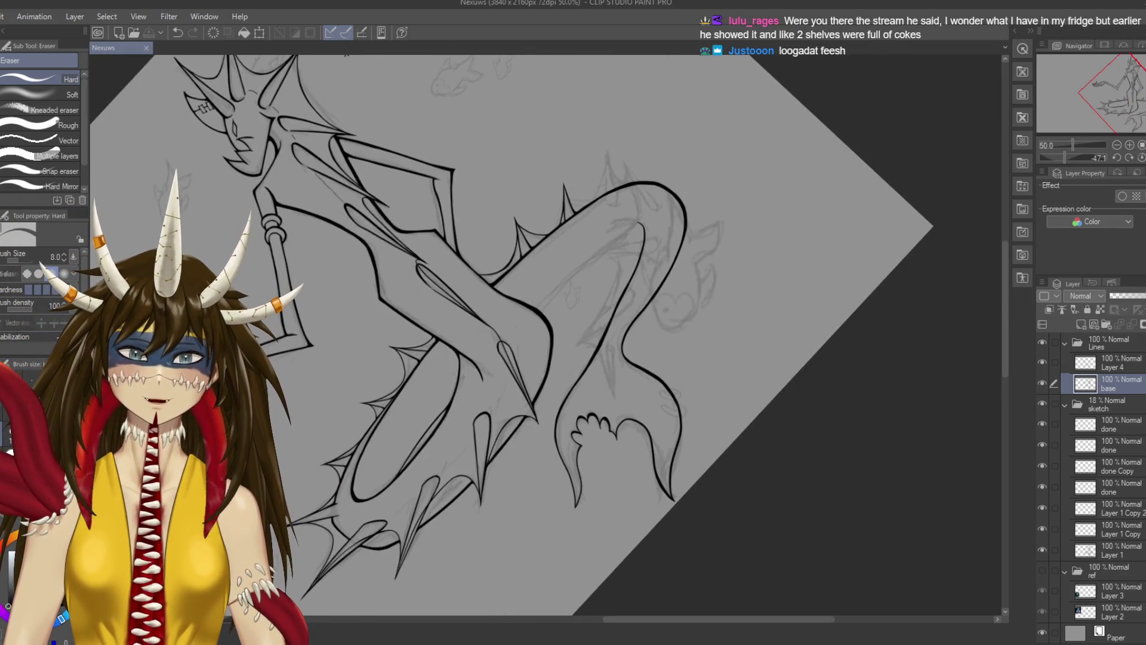
Pan from the dragon's head across to the tail's curled tip and zoom in on it
key("ctrl+plus")
scroll(600, 347, "up", 3)
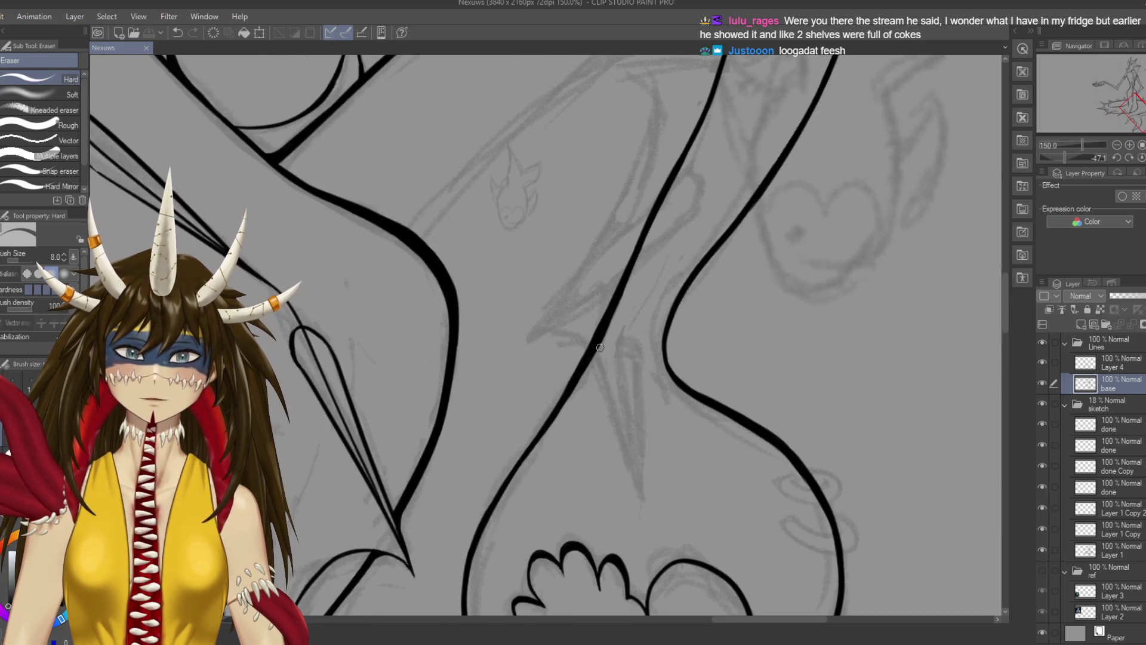
scroll(600, 348, "down", 1)
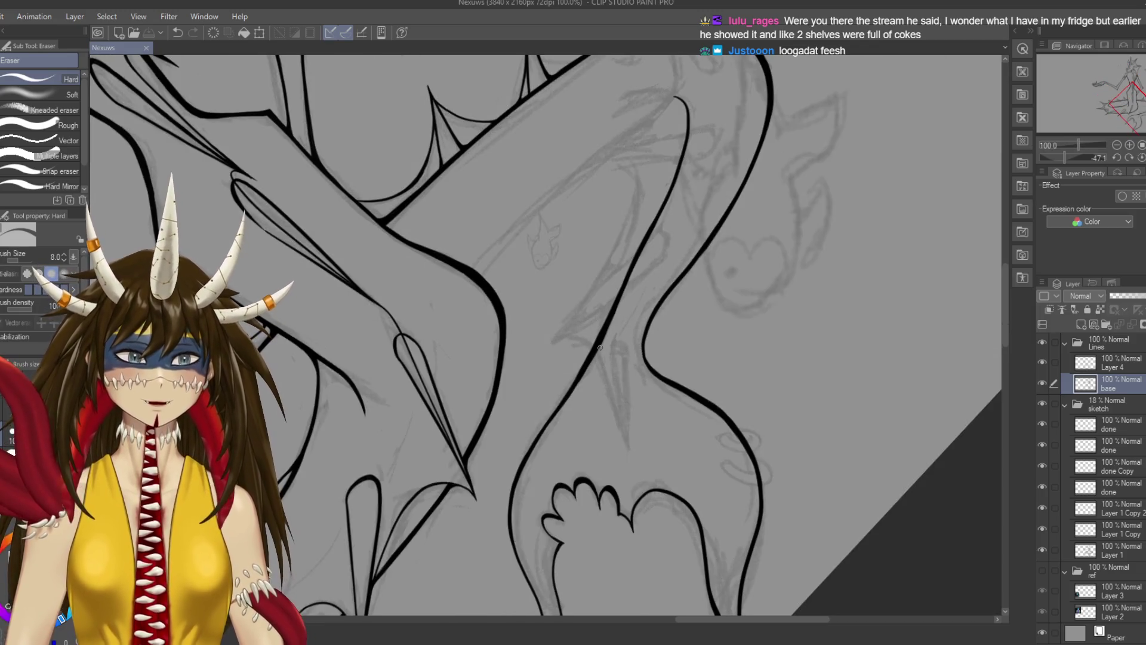
scroll(599, 347, "down", 1)
scroll(712, 411, "down", 1)
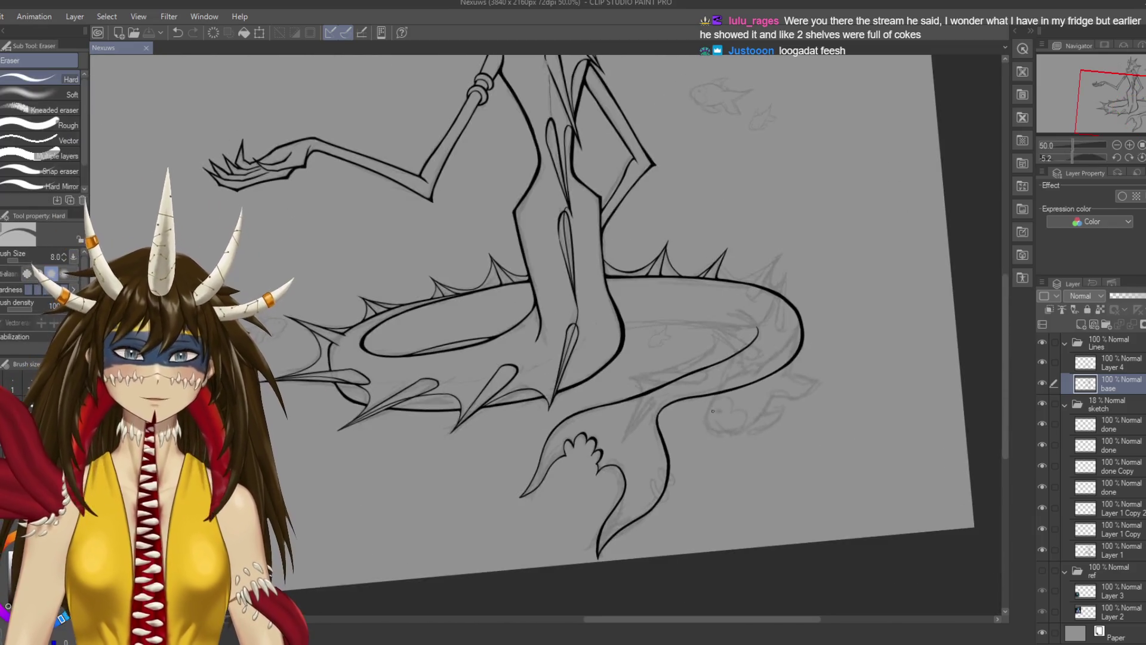
left_click_drag(794, 385, 870, 511)
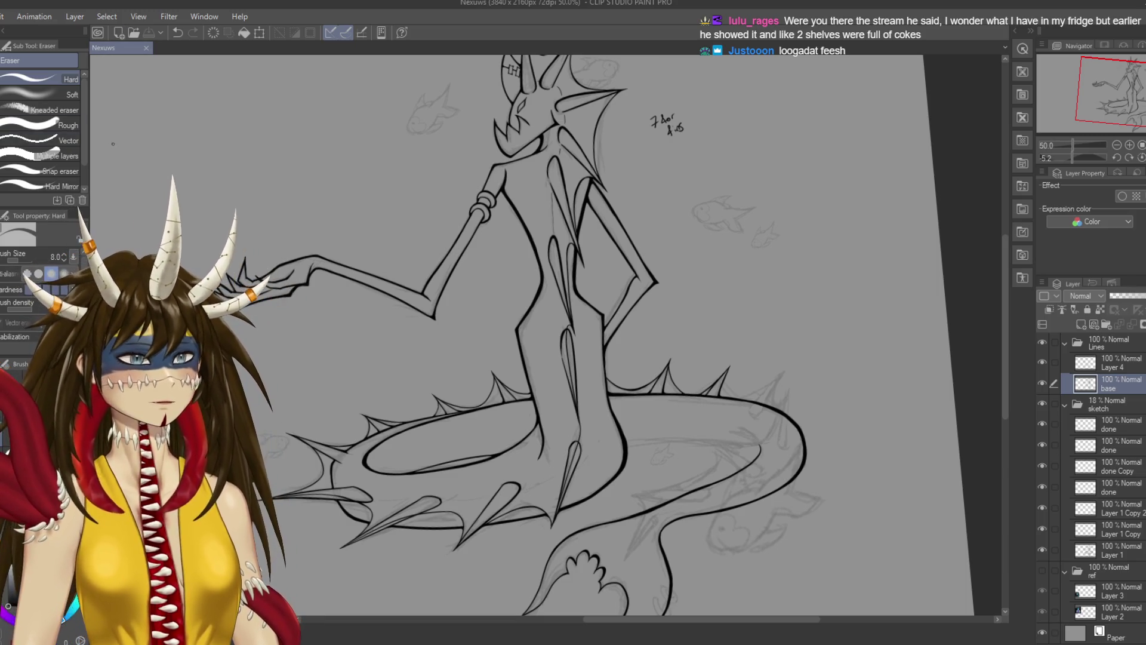
left_click_drag(636, 374, 585, 264)
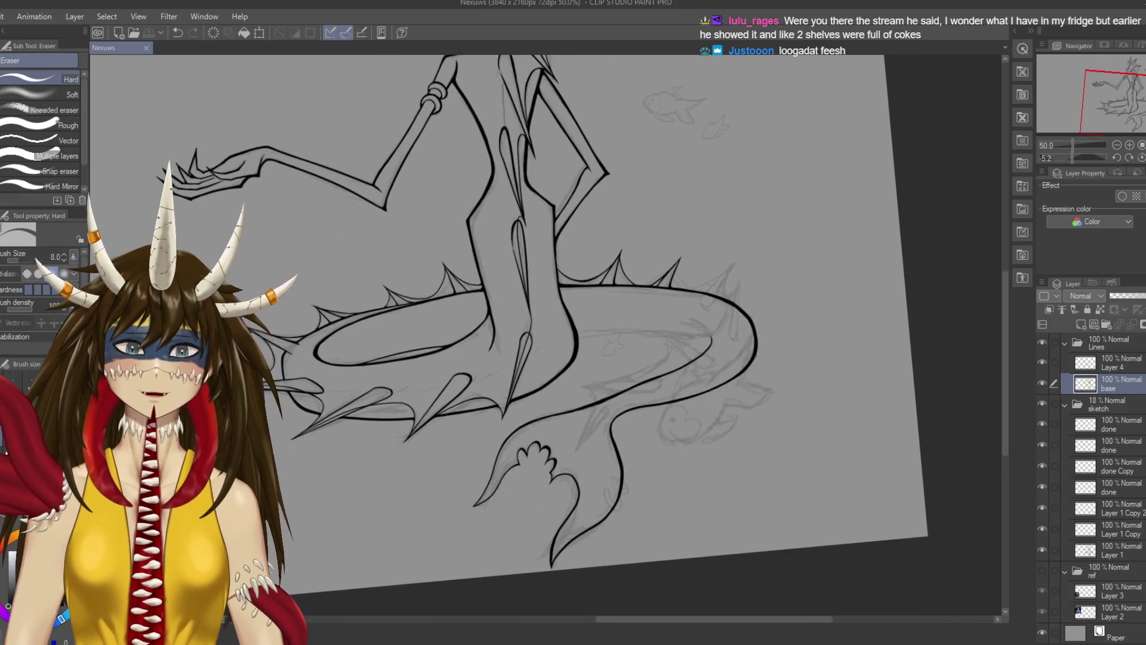
scroll(716, 344, "up", 3)
scroll(716, 344, "up", 2)
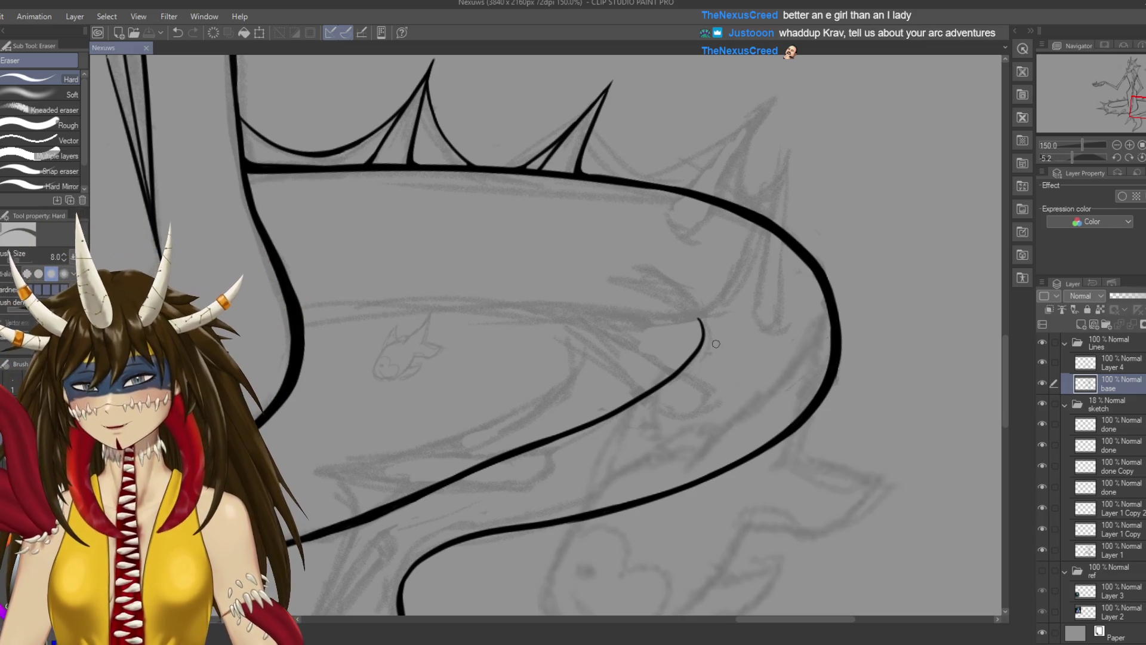
scroll(716, 344, "down", 2)
Erase the end of the tail's inner curl line and redraw it as a hook down-left
mouse_move(657, 418)
left_mouse_down()
mouse_move(596, 238)
mouse_move(657, 358)
left_mouse_up()
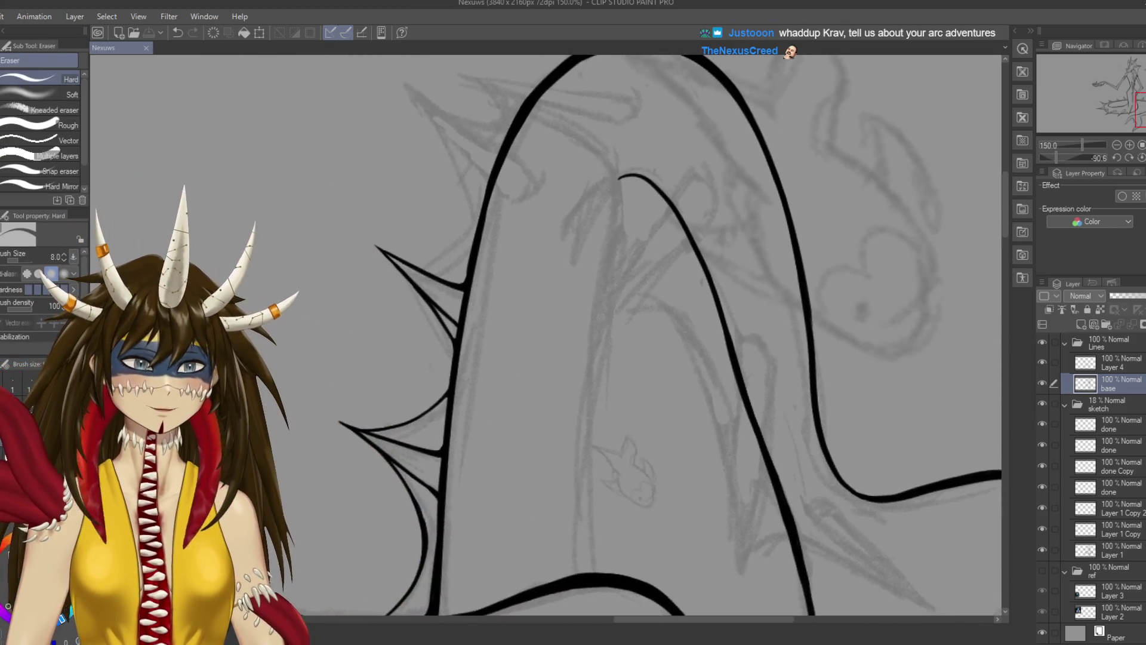
left_click_drag(646, 248, 619, 293)
key("p")
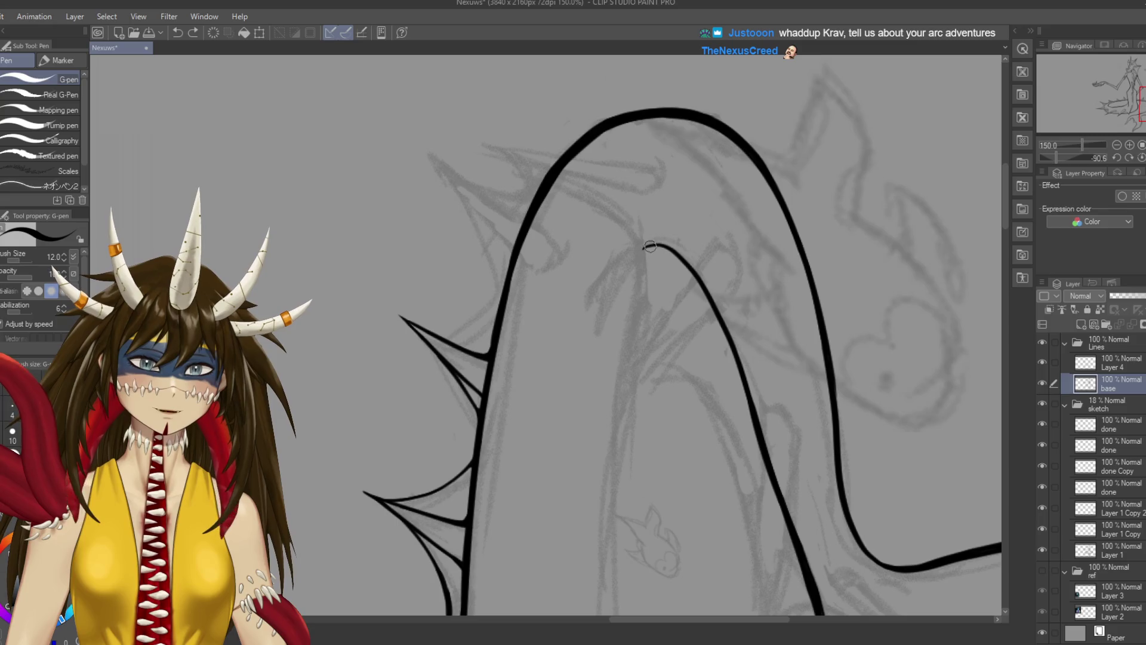
key("ctrl+z")
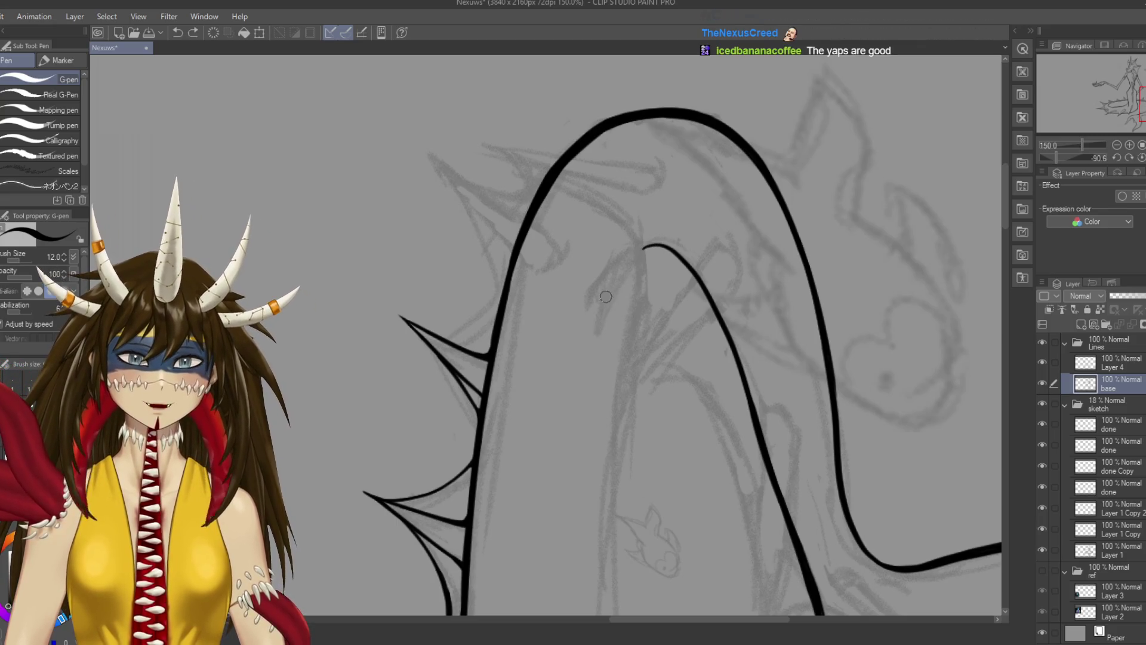
left_click_drag(643, 246, 594, 361)
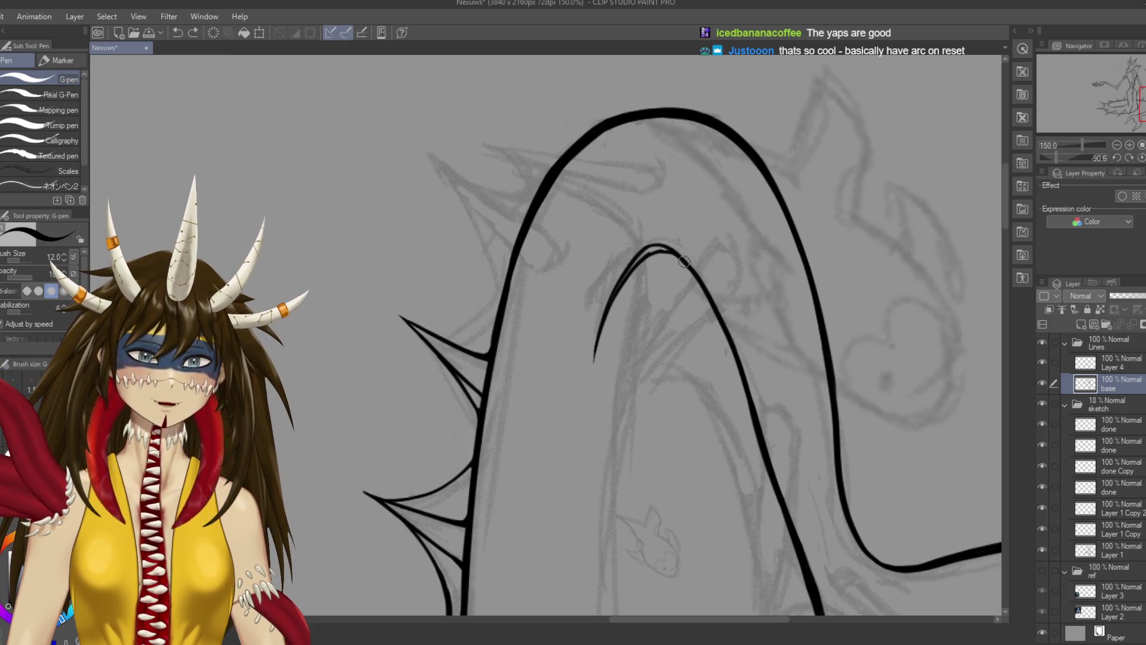
Merge the doubled curl lines into one thick, smooth stroke and save
key("r")
mouse_move(684, 261)
left_mouse_down()
mouse_move(680, 412)
mouse_move(666, 344)
left_mouse_up()
key("p")
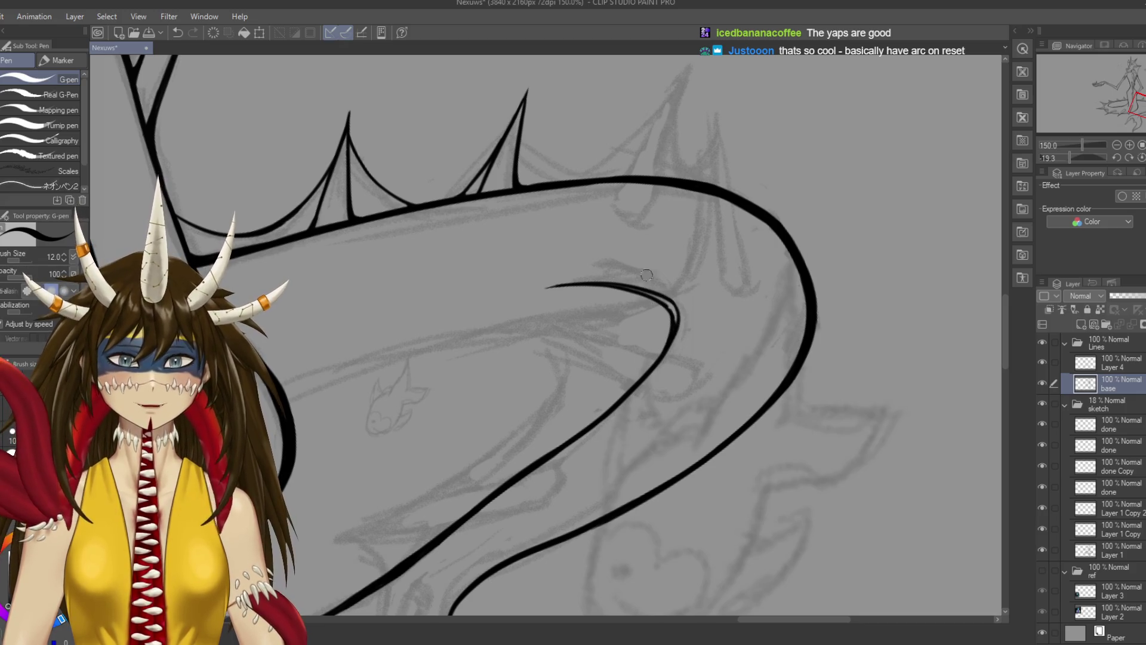
left_click_drag(620, 285, 667, 305)
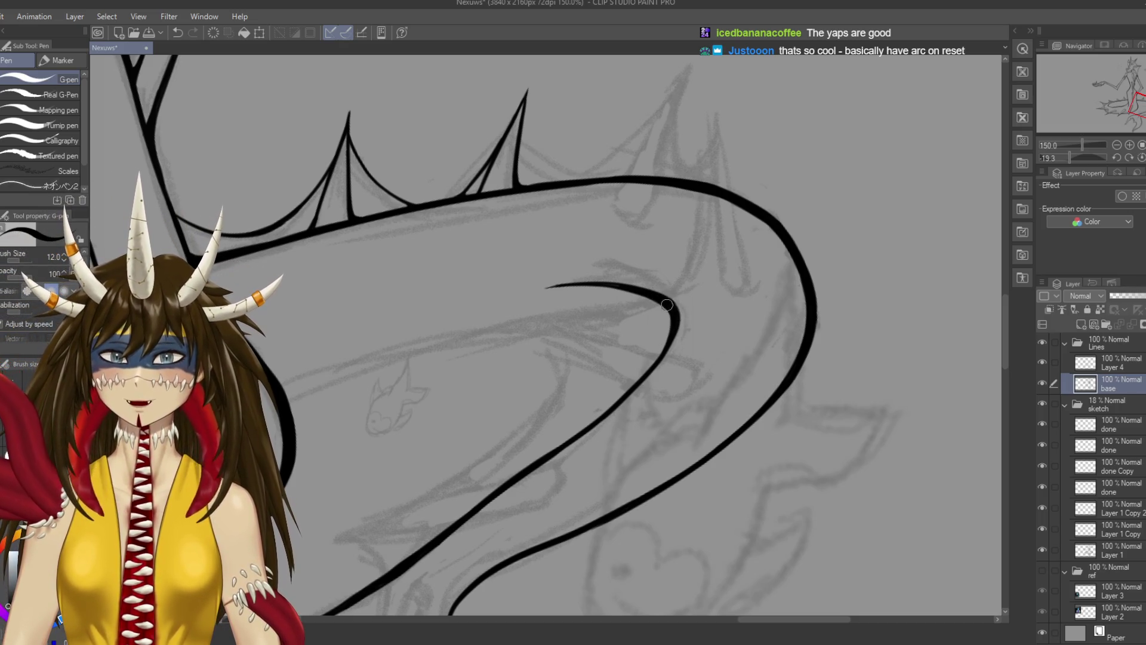
left_click_drag(687, 343, 725, 253)
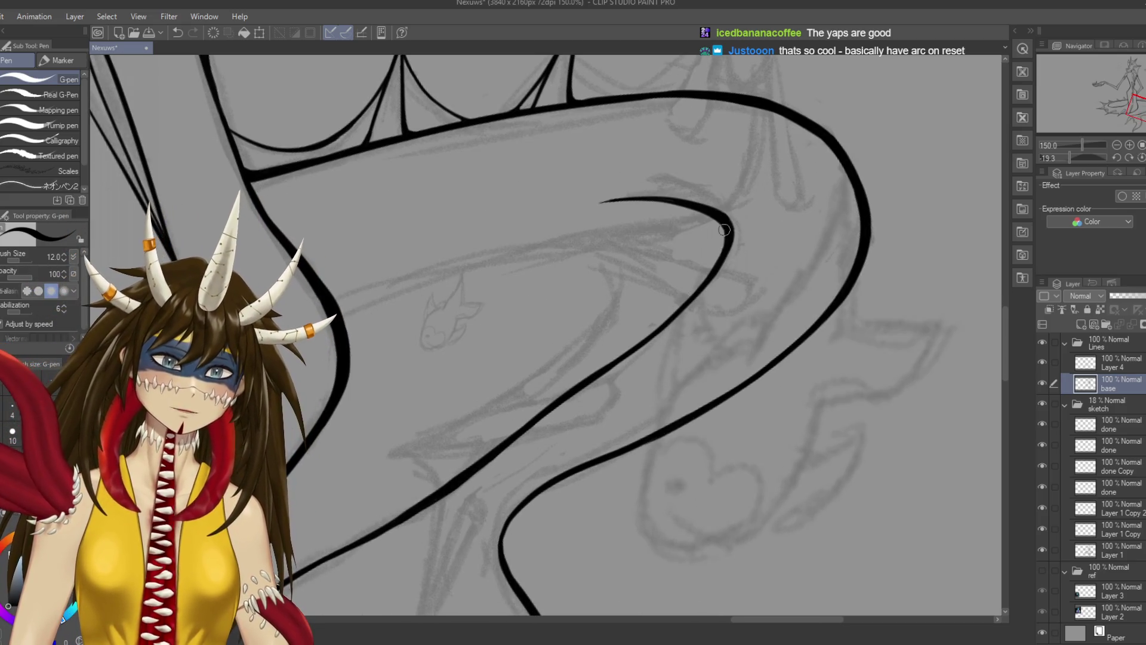
mouse_move(723, 226)
left_mouse_down()
mouse_move(648, 339)
mouse_move(673, 312)
mouse_move(667, 359)
left_mouse_up()
key("ctrl+s")
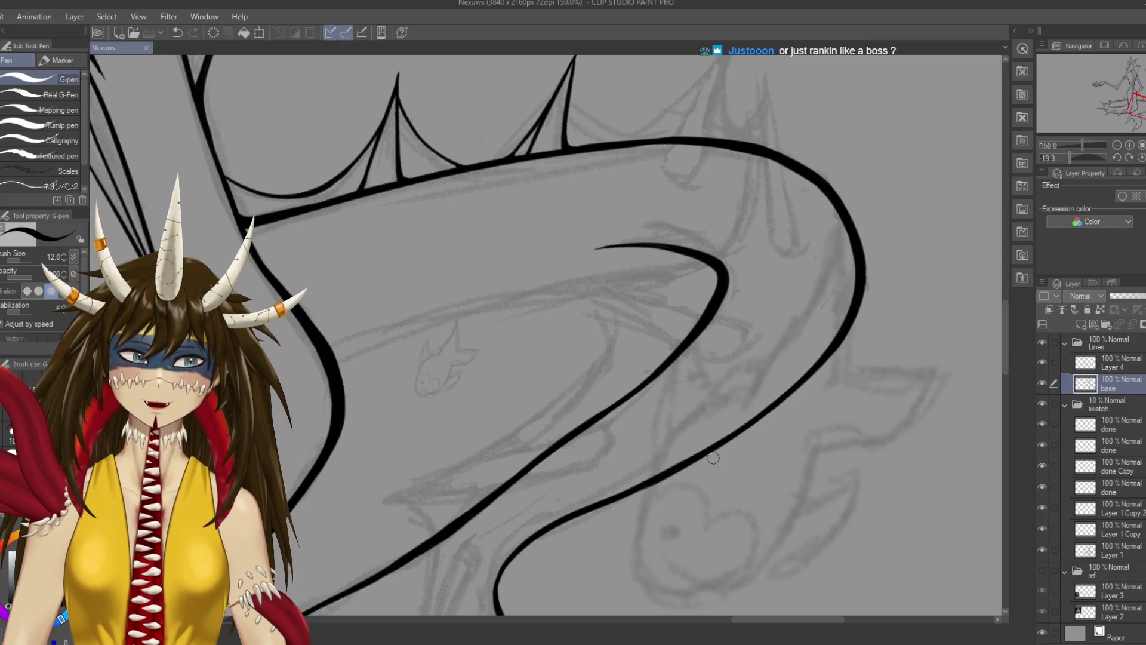
left_click_drag(713, 458, 750, 296)
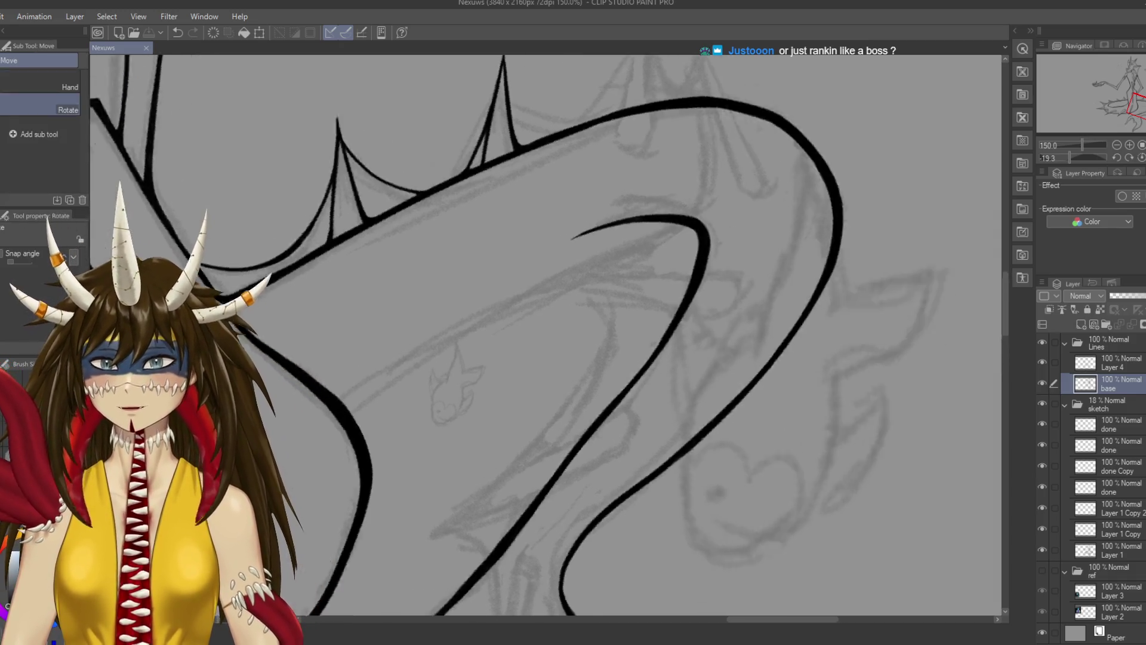
Draw a second inner line down the tail fold and save the drawing
mouse_move(604, 167)
left_mouse_down()
mouse_move(636, 117)
mouse_move(553, 255)
left_mouse_up()
key("ctrl+z")
mouse_move(642, 114)
left_mouse_down()
mouse_move(524, 299)
mouse_move(459, 451)
left_mouse_up()
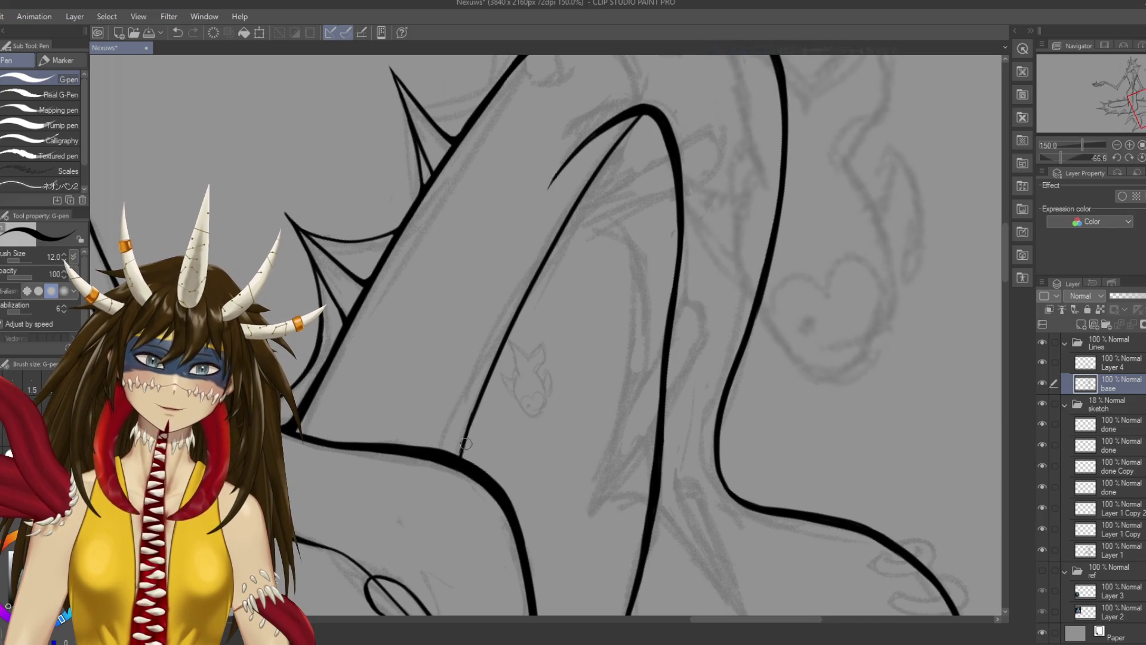
left_click_drag(472, 421, 464, 448)
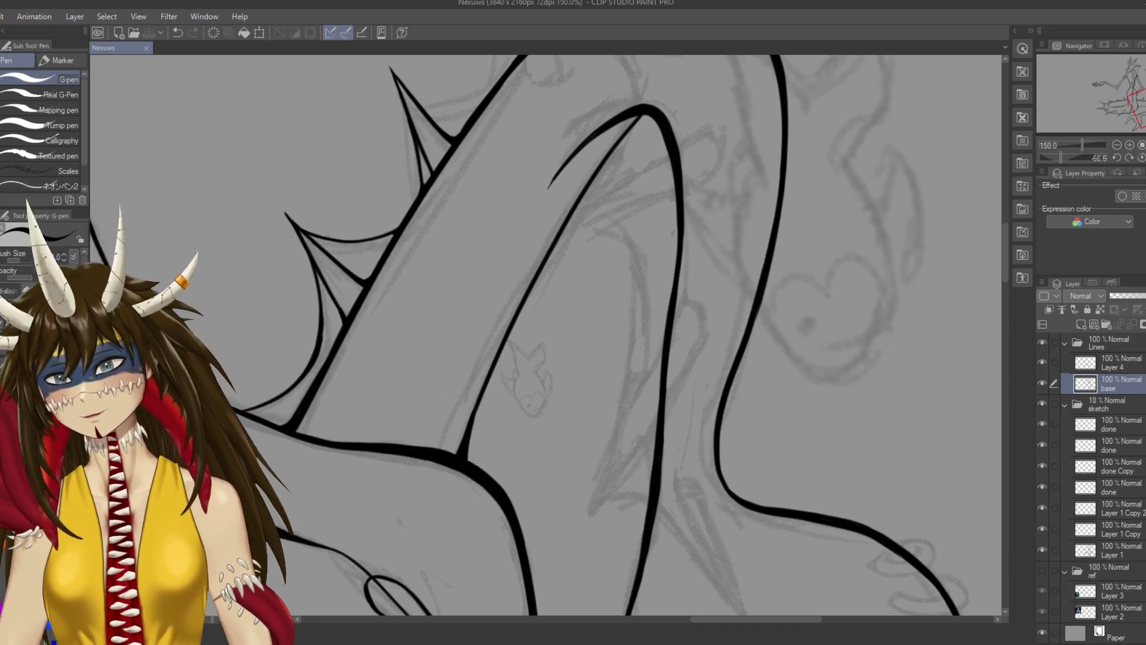
key("ctrl+z")
key("ctrl+s")
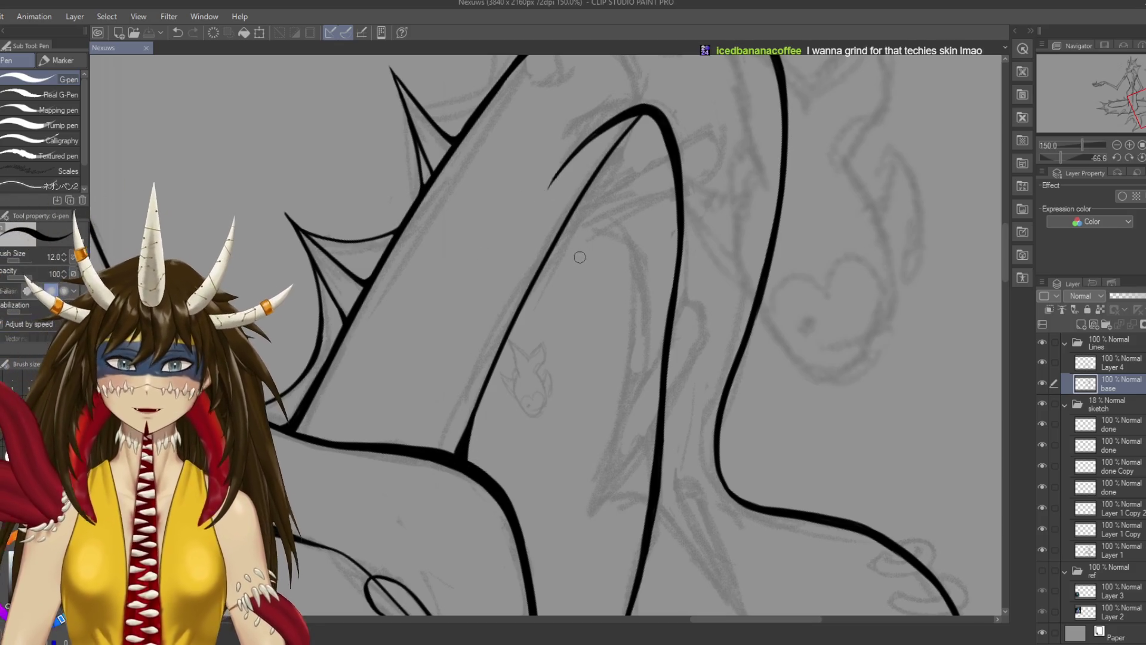
Thicken the inner line where it meets the outline, retrying strokes, and save
key("p")
key("p")
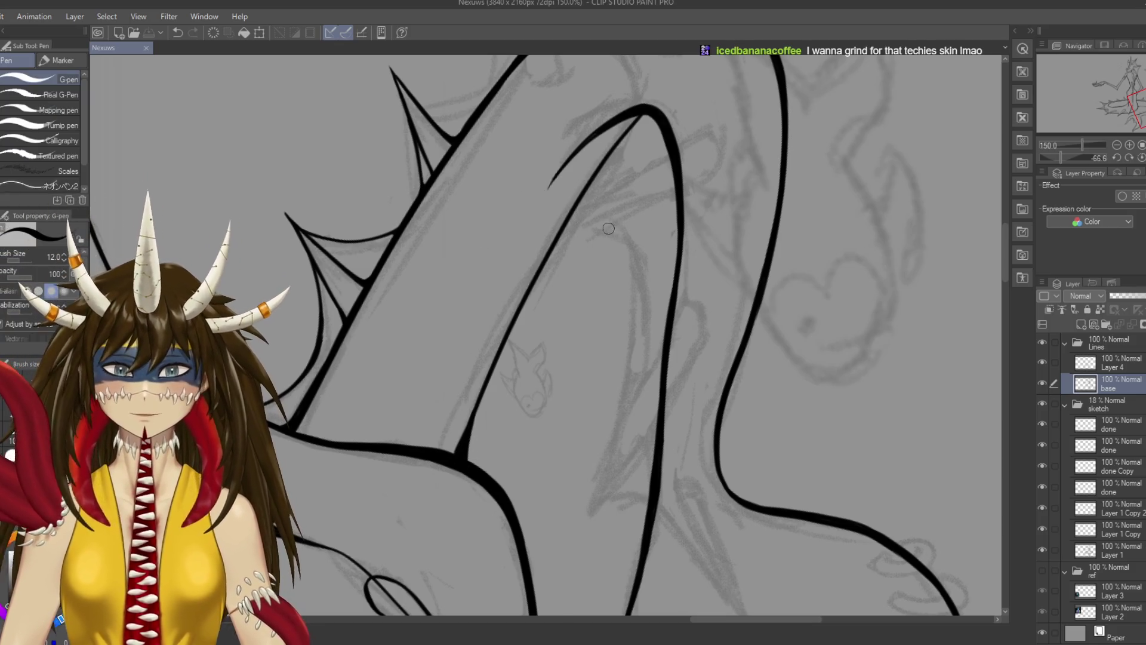
left_click_drag(649, 112, 555, 257)
key("ctrl+z")
key("ctrl+z")
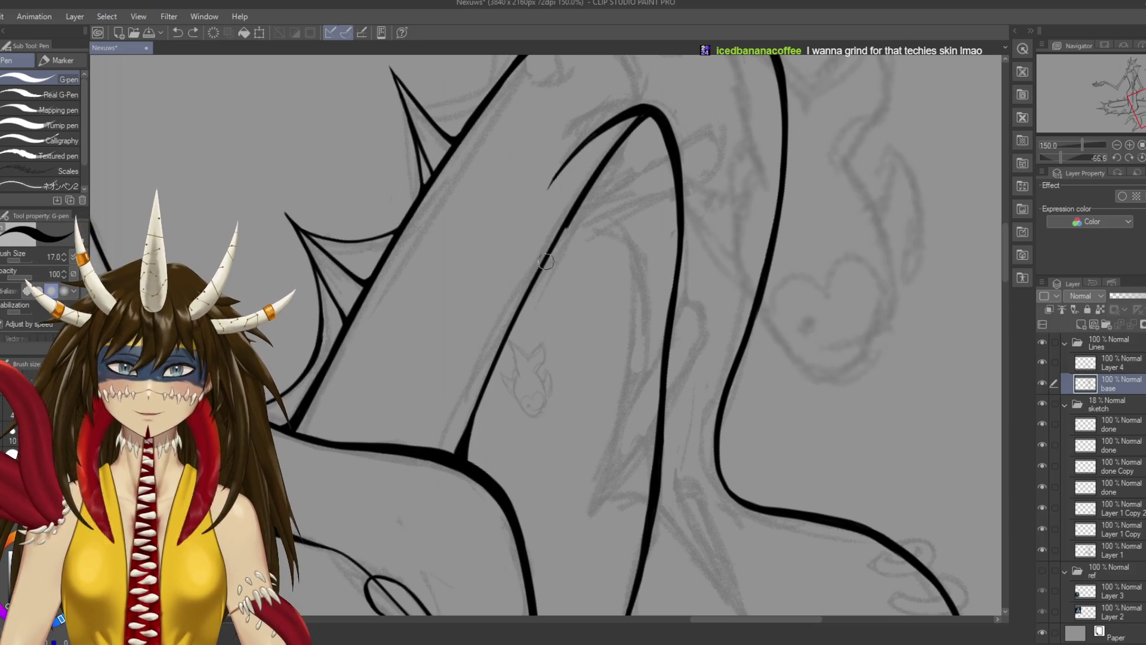
left_click_drag(523, 310, 471, 430)
key("ctrl+z")
left_click_drag(533, 292, 473, 421)
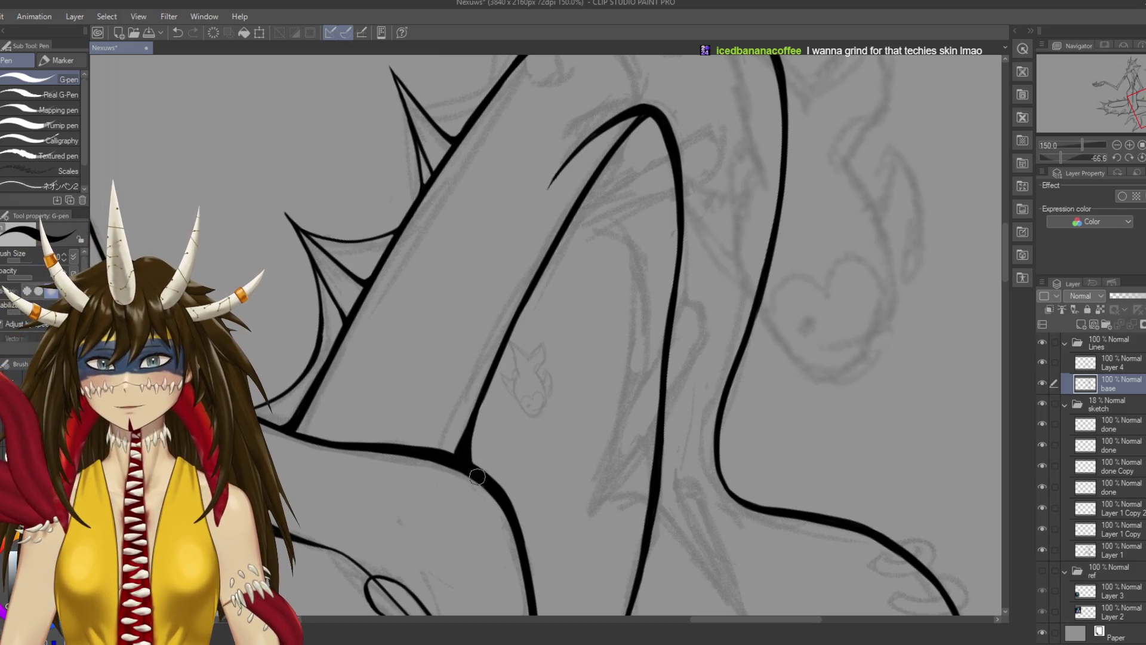
key("ctrl+s")
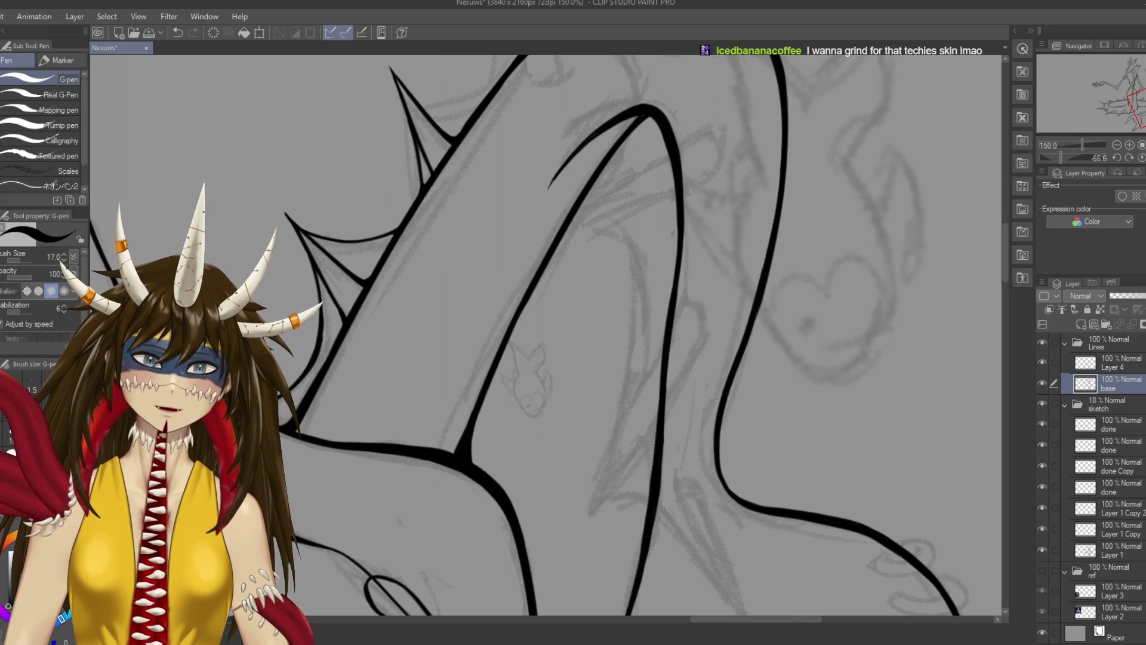
scroll(489, 456, "up", 1)
scroll(660, 286, "up", 2)
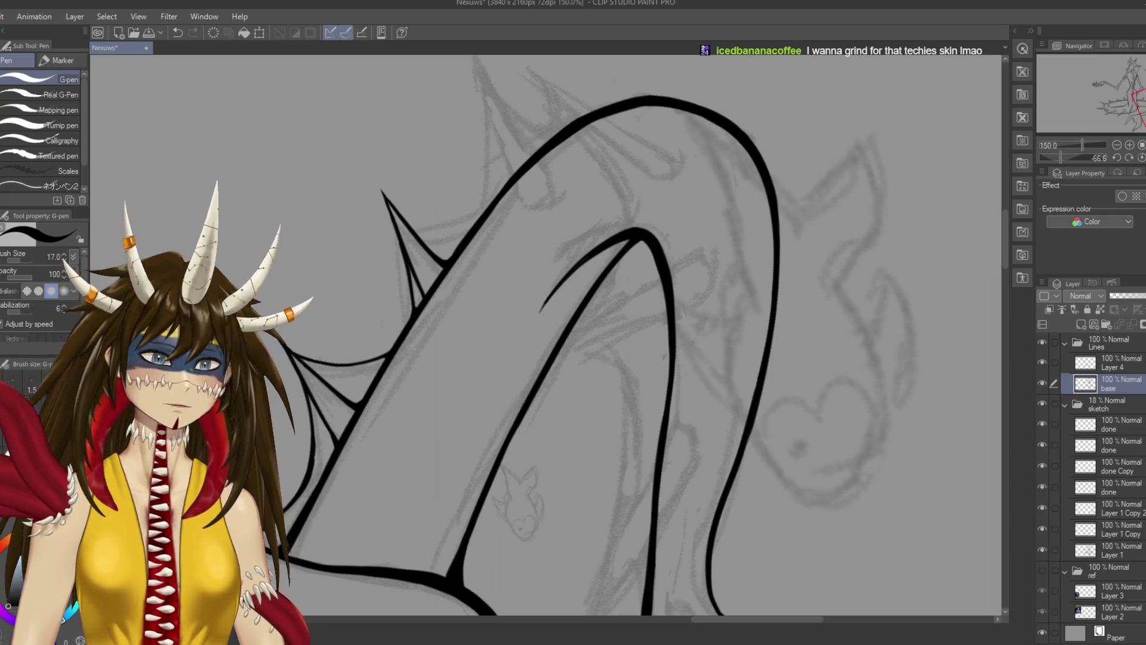
key("ctrl+s")
key("ctrl+z")
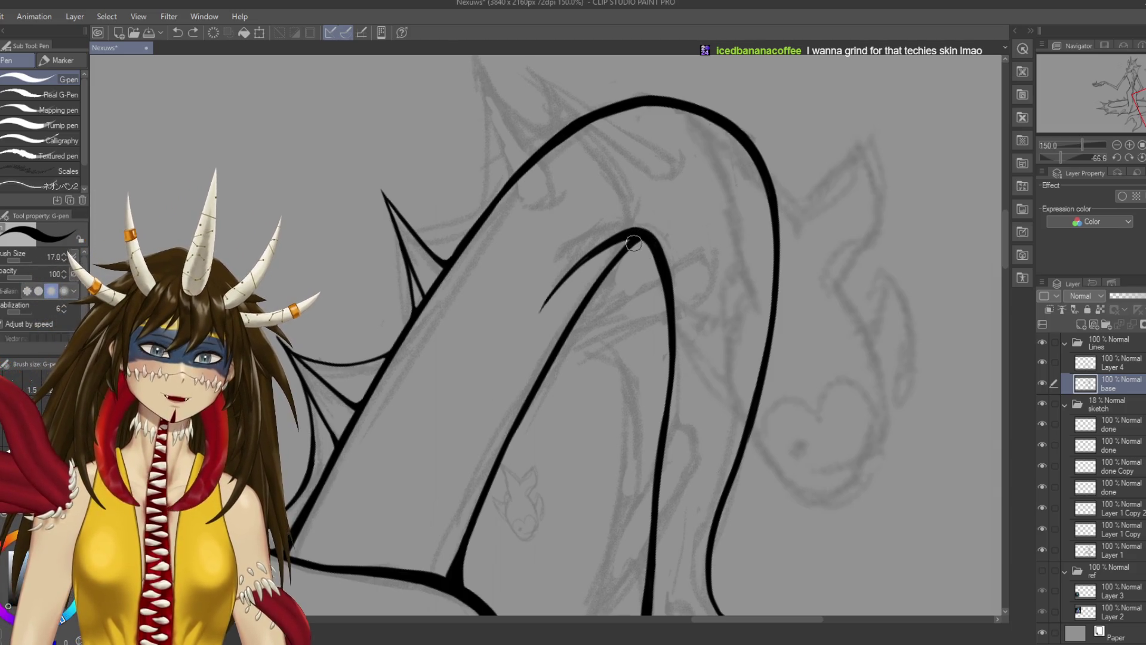
key("ctrl+s")
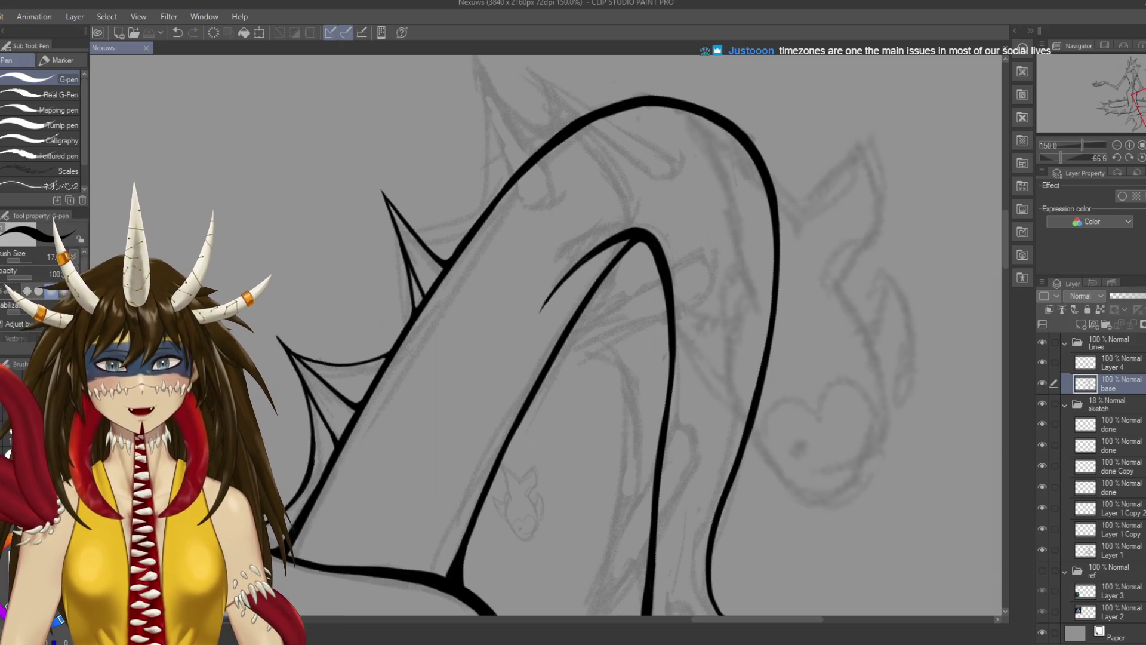
Try thickening and extending the leg line above the clawed foot, undoing the attempts
scroll(967, 427, "down", 10)
left_click_drag(621, 358, 586, 474)
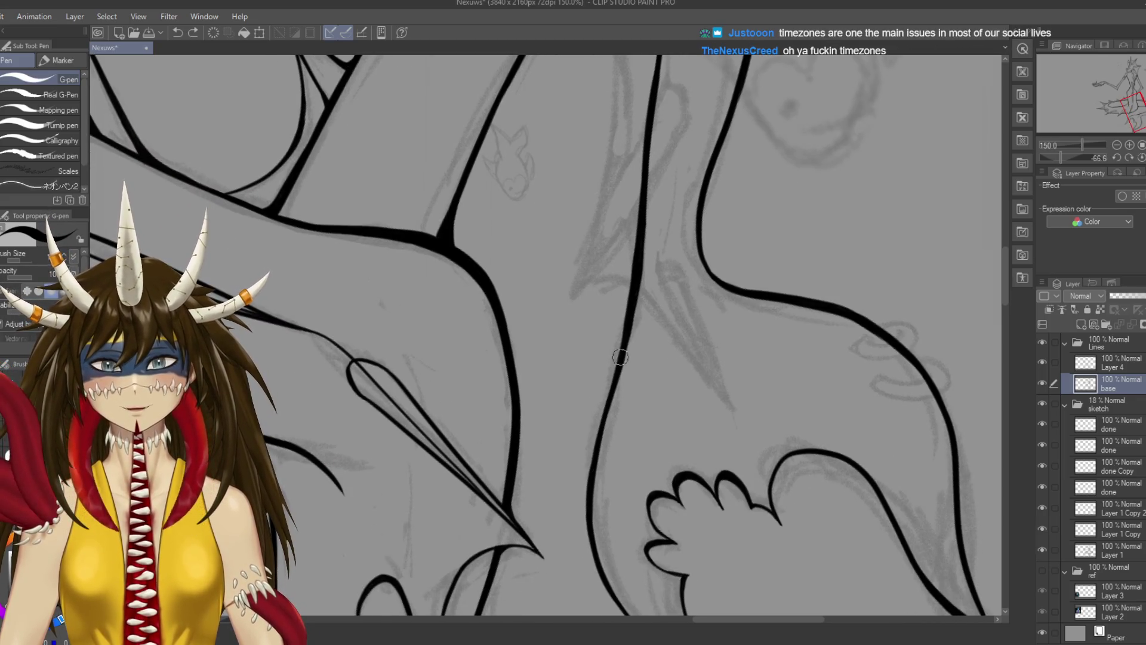
key("ctrl+z")
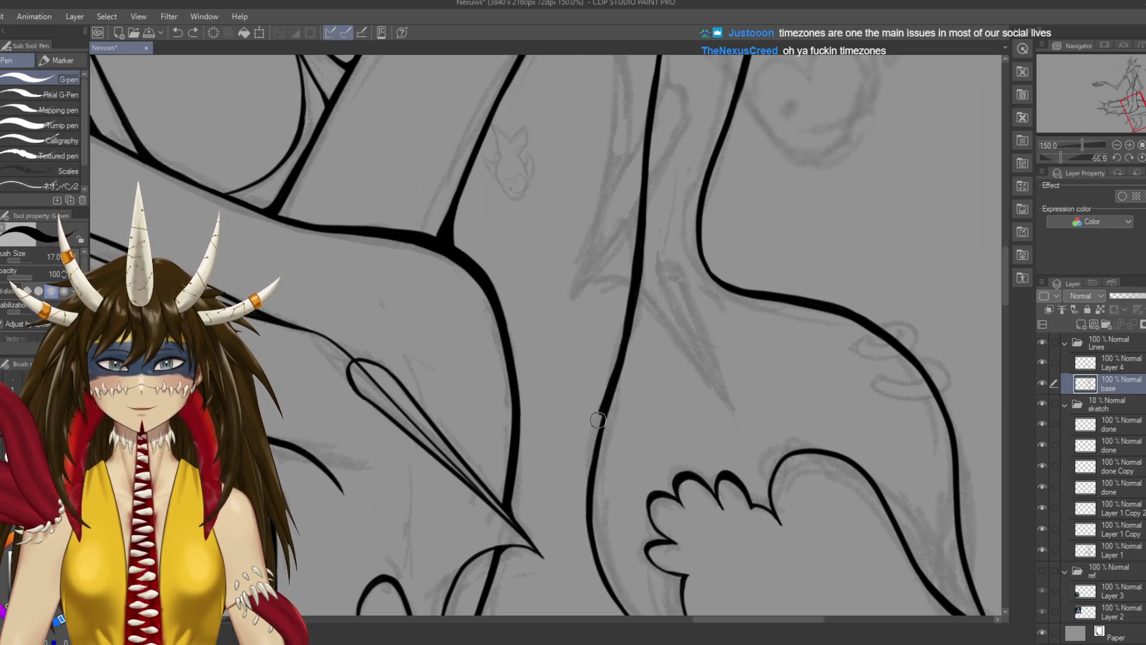
key("ctrl+z")
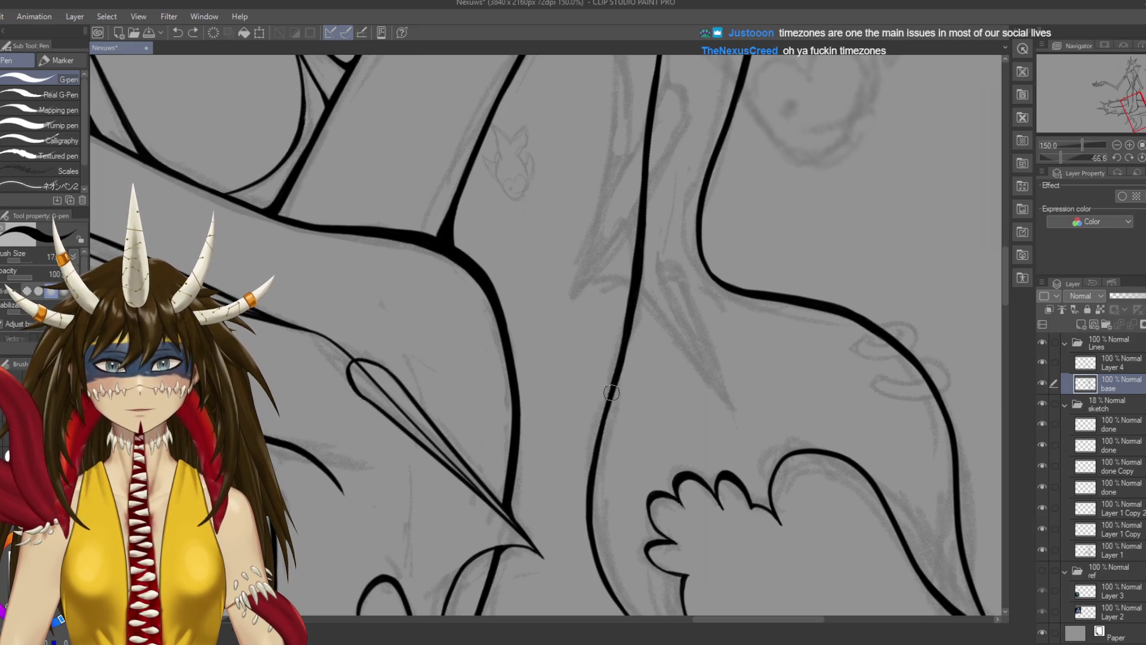
left_click_drag(580, 485, 621, 609)
scroll(591, 358, "down", 3)
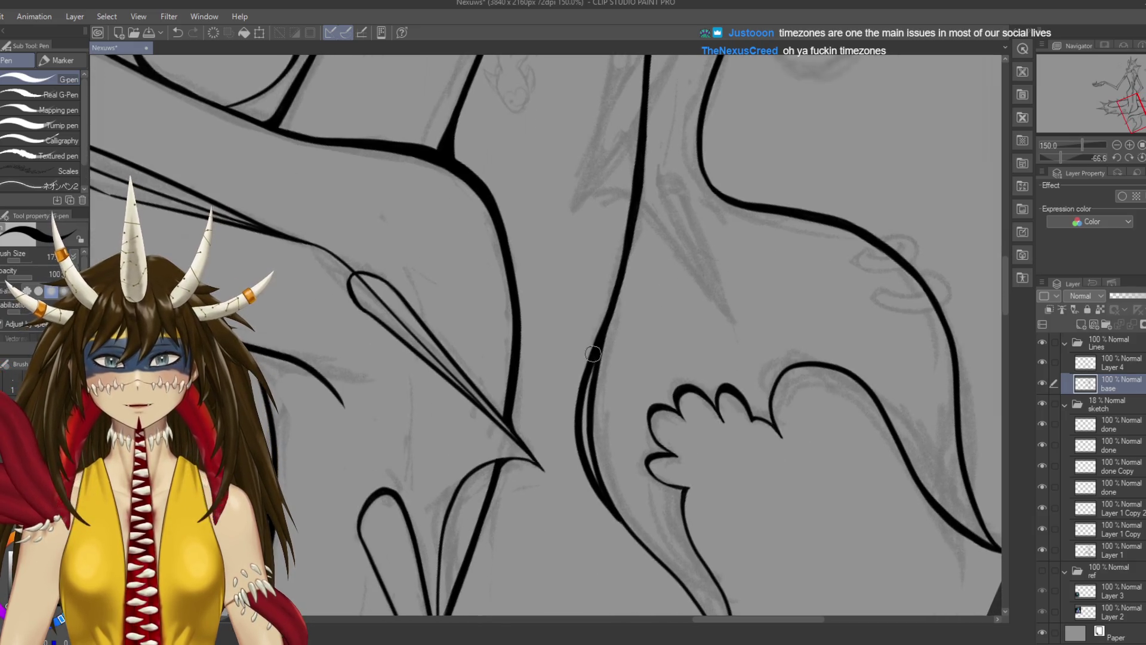
left_click_drag(600, 349, 590, 483)
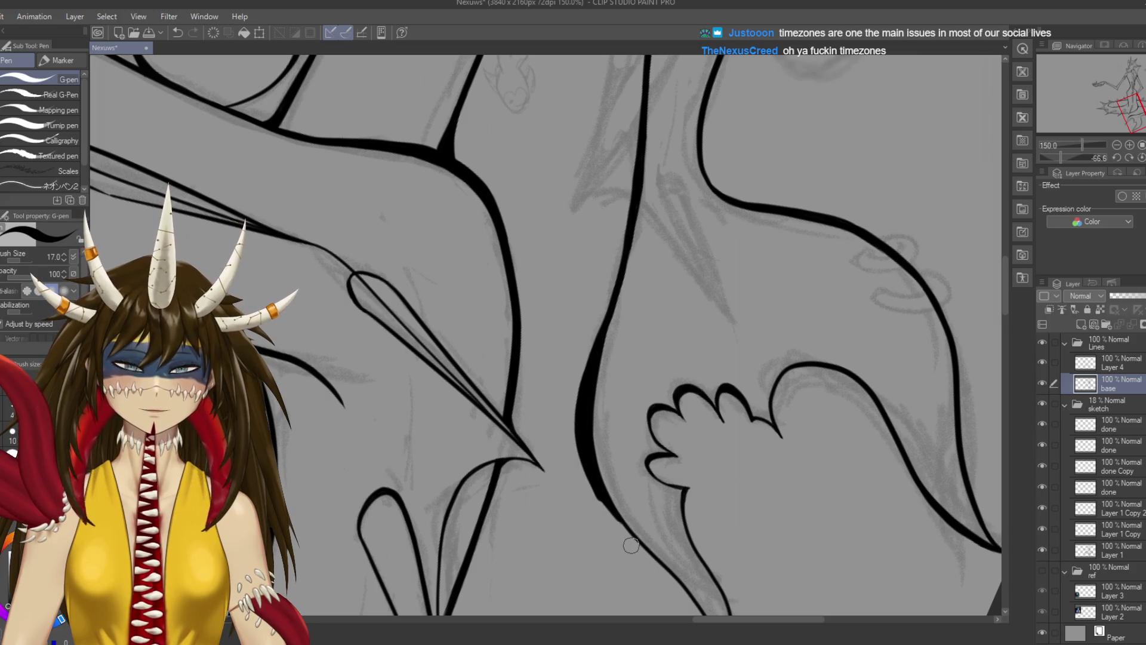
Turn the view upright onto the clawed foot, undo a stray leg-outline stroke, and save
key("ctrl+minus")
key("ctrl+minus")
key("ctrl+minus")
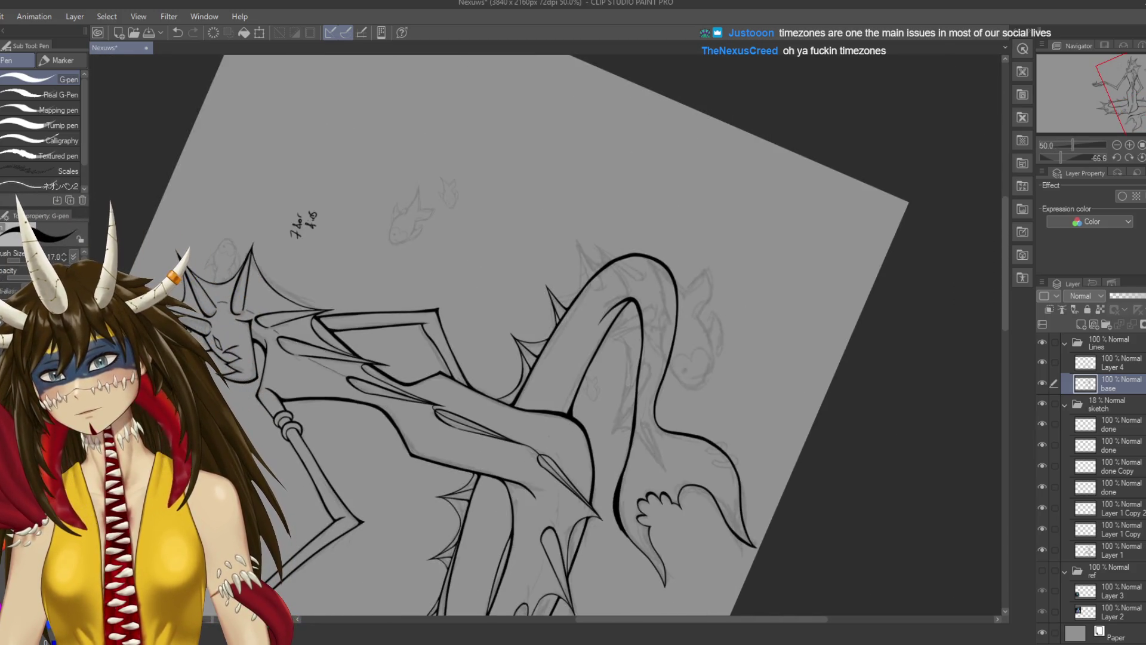
left_click_drag(630, 544, 398, 505)
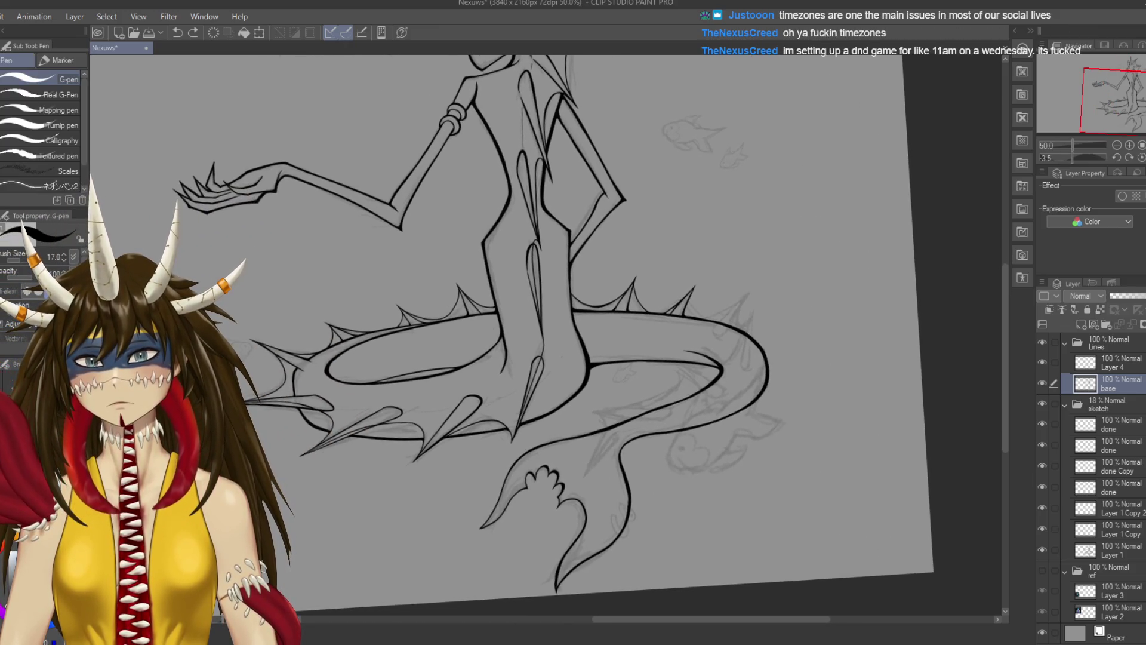
scroll(686, 418, "up", 8)
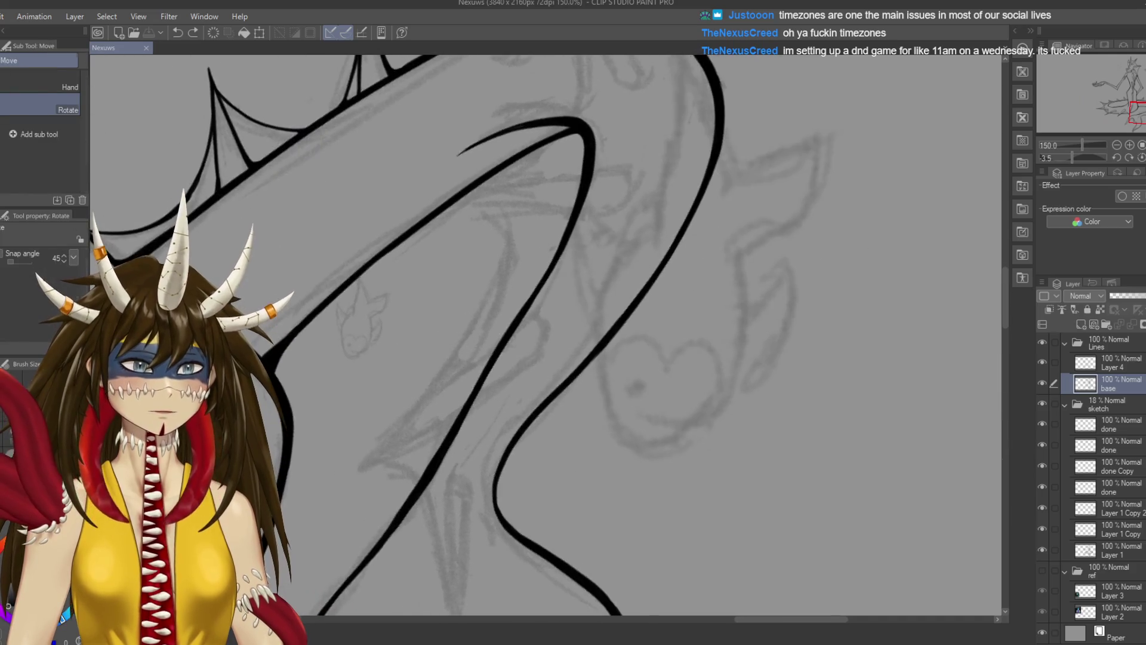
left_click_drag(656, 358, 537, 417)
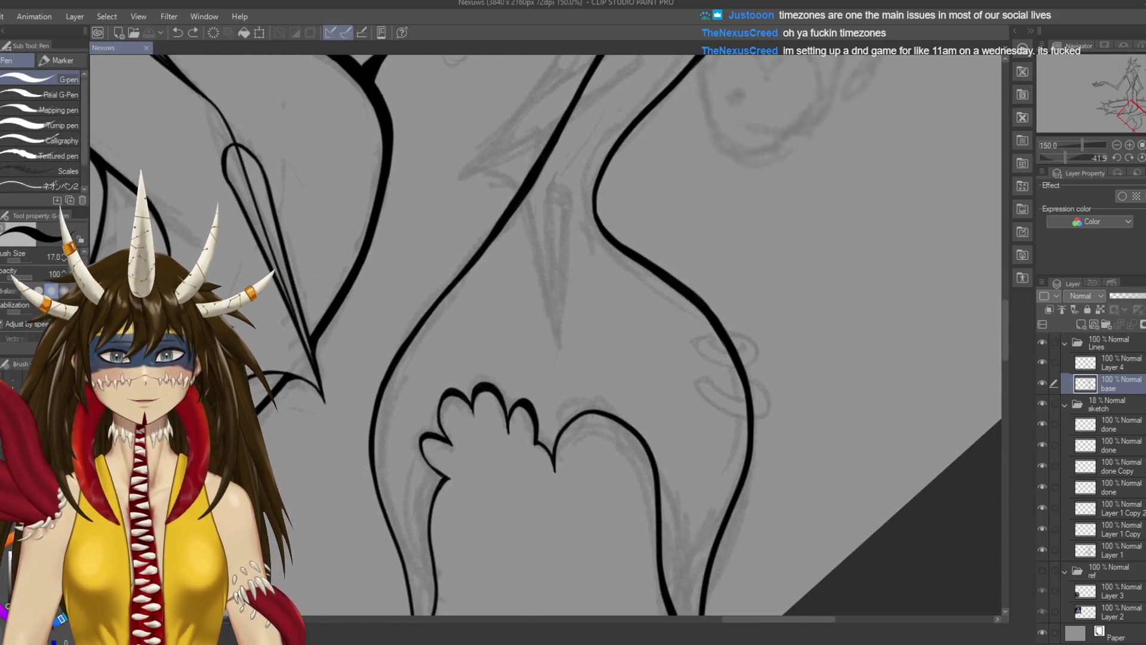
left_click_drag(544, 325, 627, 277)
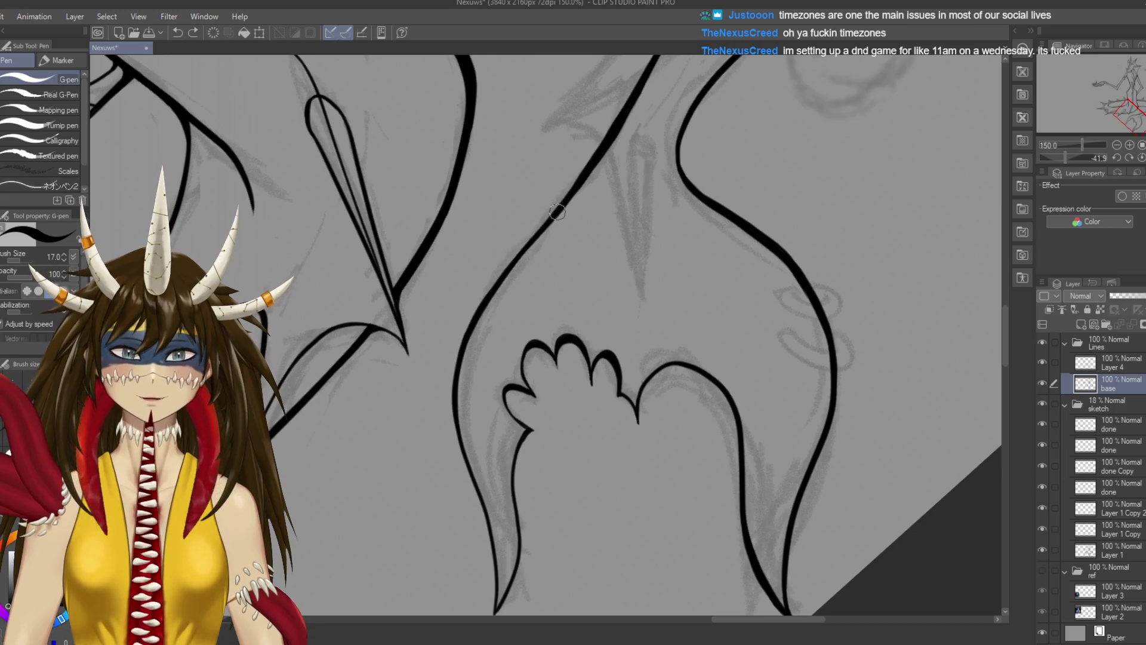
left_click_drag(547, 219, 449, 405)
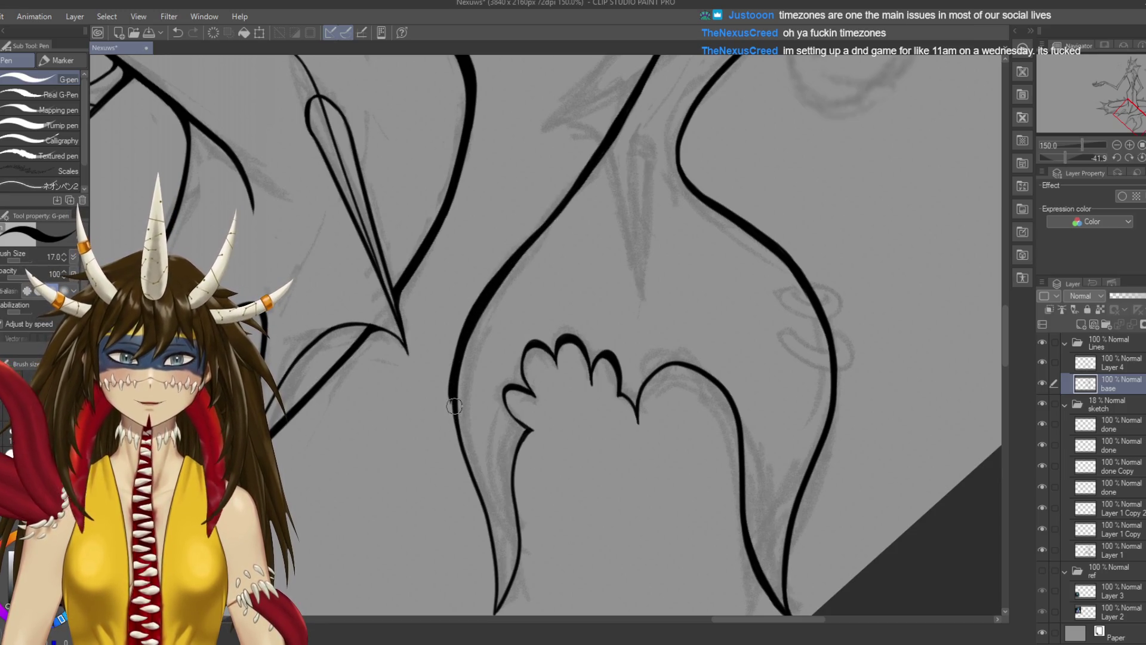
key("ctrl+z")
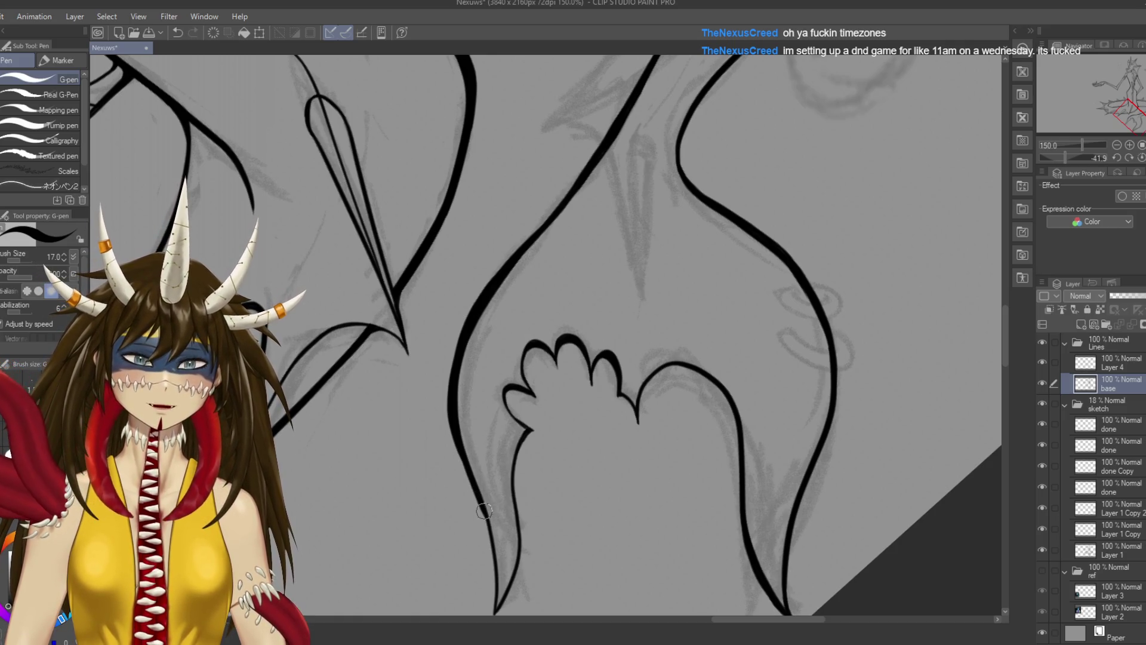
key("ctrl+s")
left_click_drag(591, 293, 566, 352)
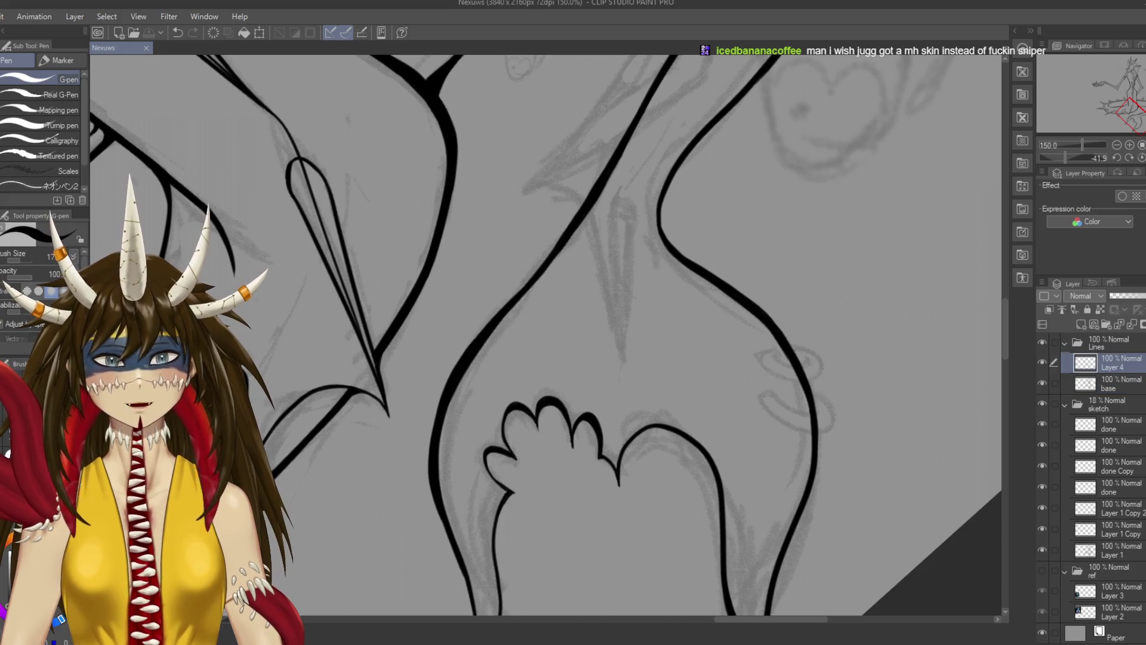
Fade the base lineart layer to 37% opacity grey and return to Layer 4
left_click(1110, 362)
left_click_drag(1065, 158, 1070, 158)
scroll(755, 517, "up", 3)
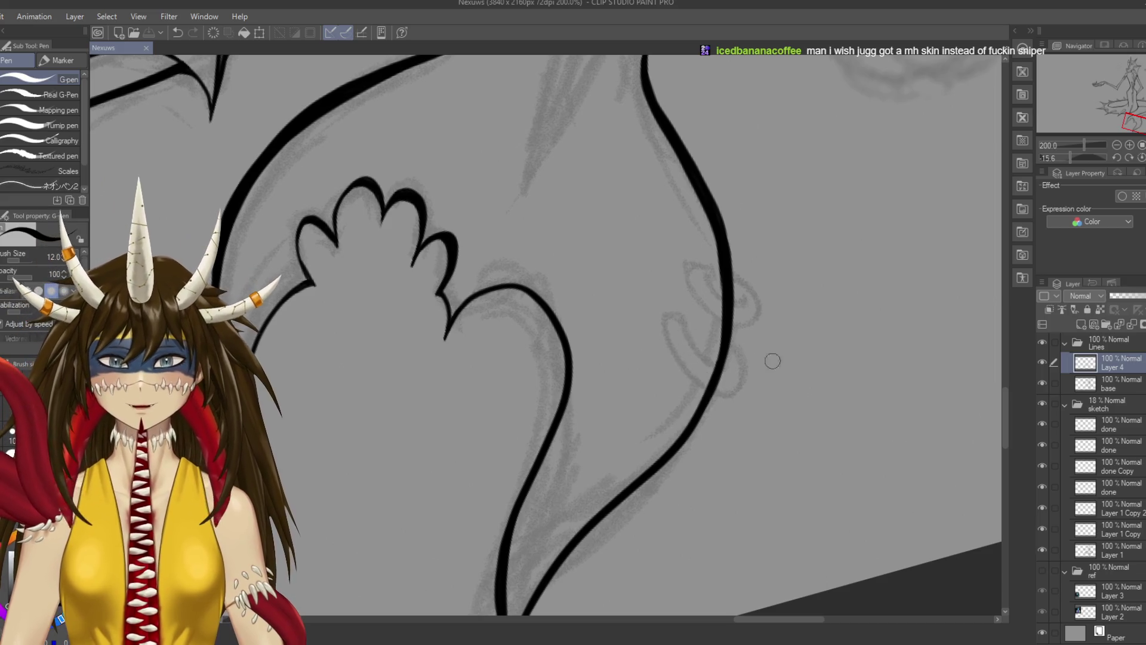
left_click(1110, 383)
left_click_drag(1142, 295, 1124, 295)
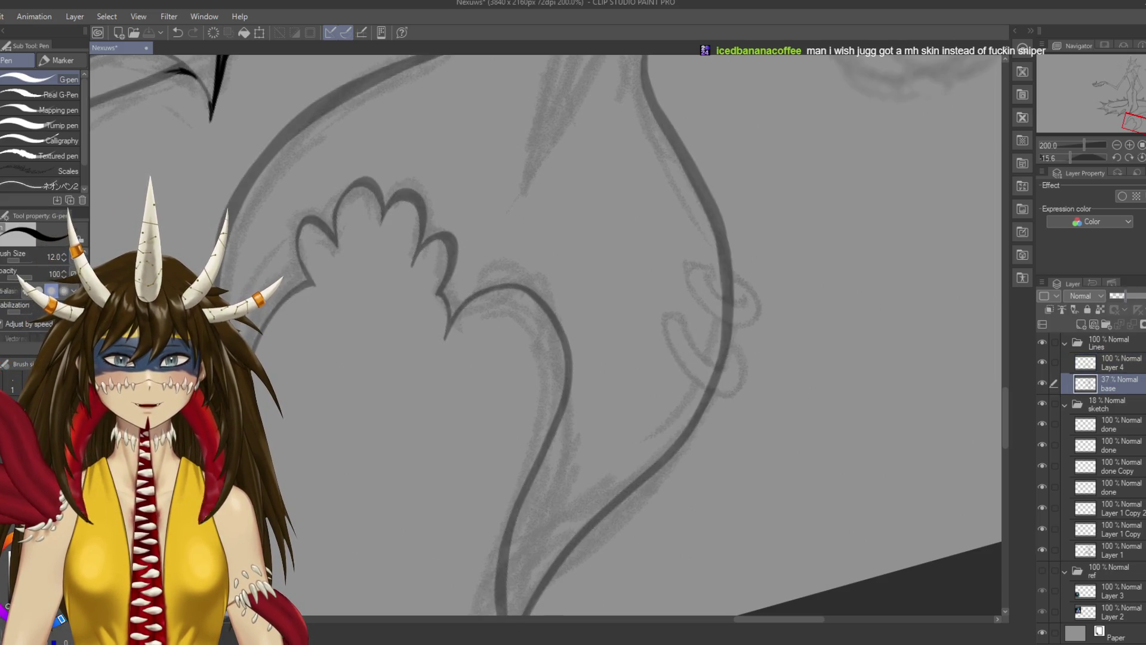
left_click(1110, 363)
Draft the curl arc over the sketched curl, undoing the unsatisfactory strokes
left_click_drag(714, 276, 619, 276)
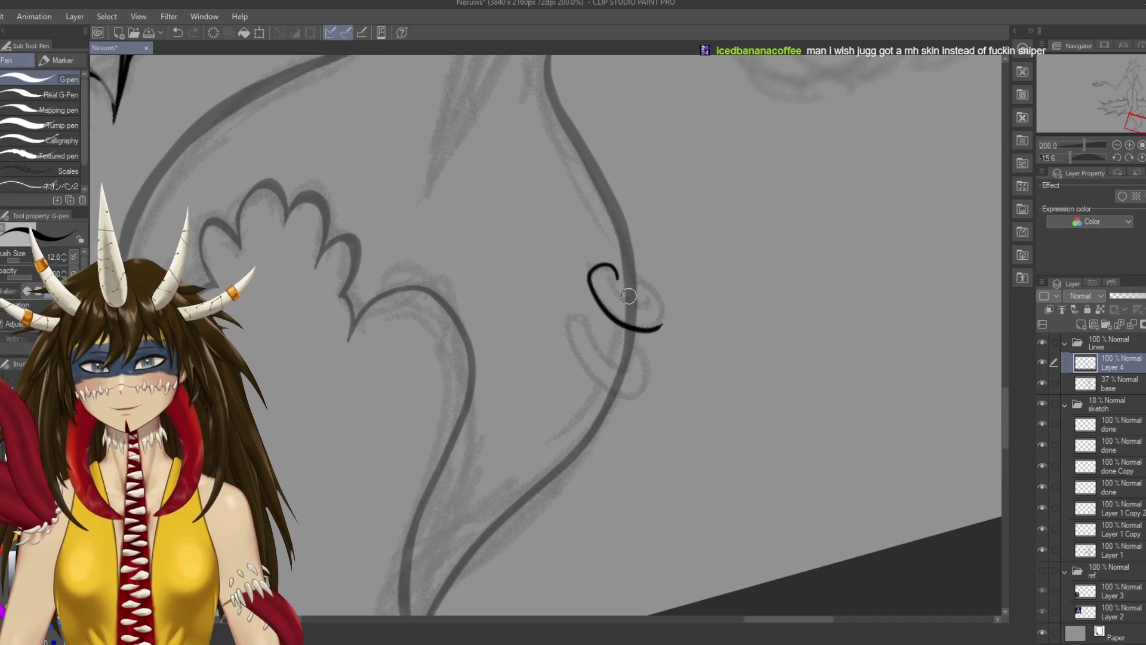
key("ctrl+z")
mouse_move(593, 278)
left_mouse_down()
mouse_move(604, 307)
mouse_move(614, 268)
mouse_move(614, 301)
mouse_move(595, 265)
mouse_move(669, 315)
left_mouse_up()
key("ctrl+z")
key("ctrl+z")
key("ctrl+z")
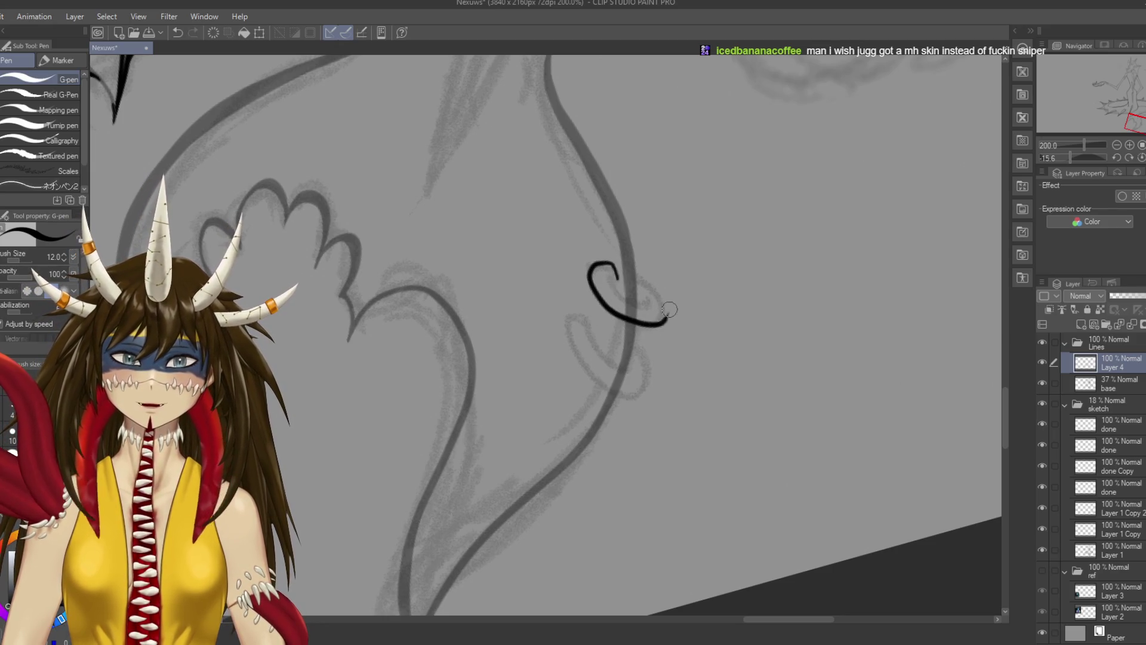
key("ctrl+z")
key("ctrl+z")
mouse_move(613, 267)
left_mouse_down()
mouse_move(591, 288)
mouse_move(608, 358)
left_mouse_up()
key("ctrl+z")
key("ctrl+z")
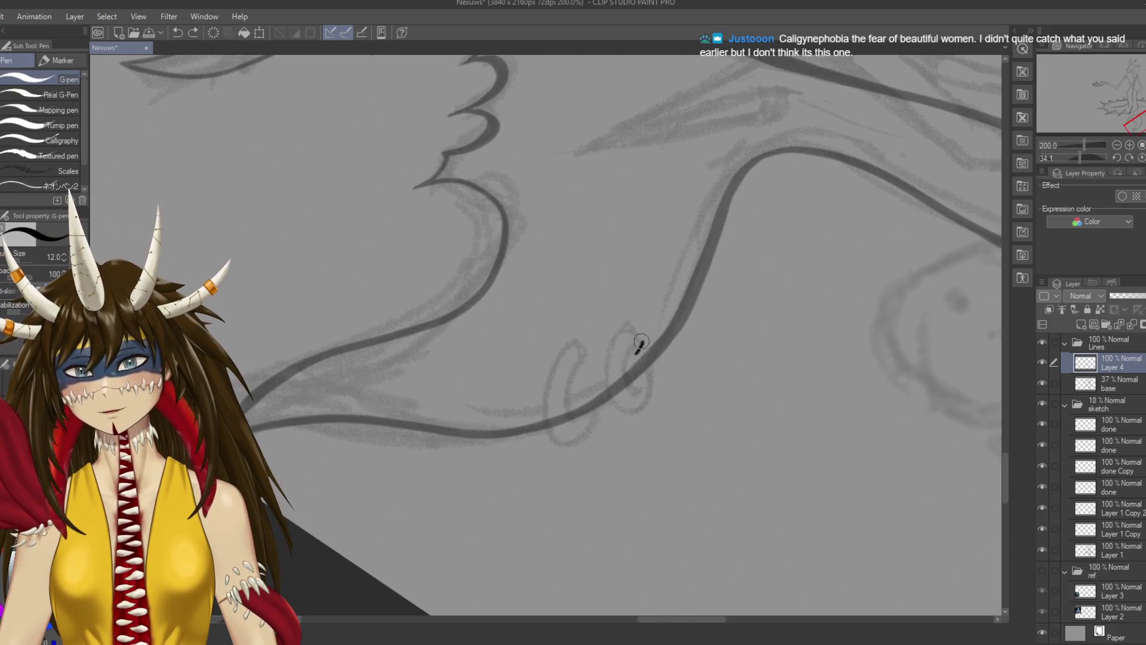
key("ctrl+z")
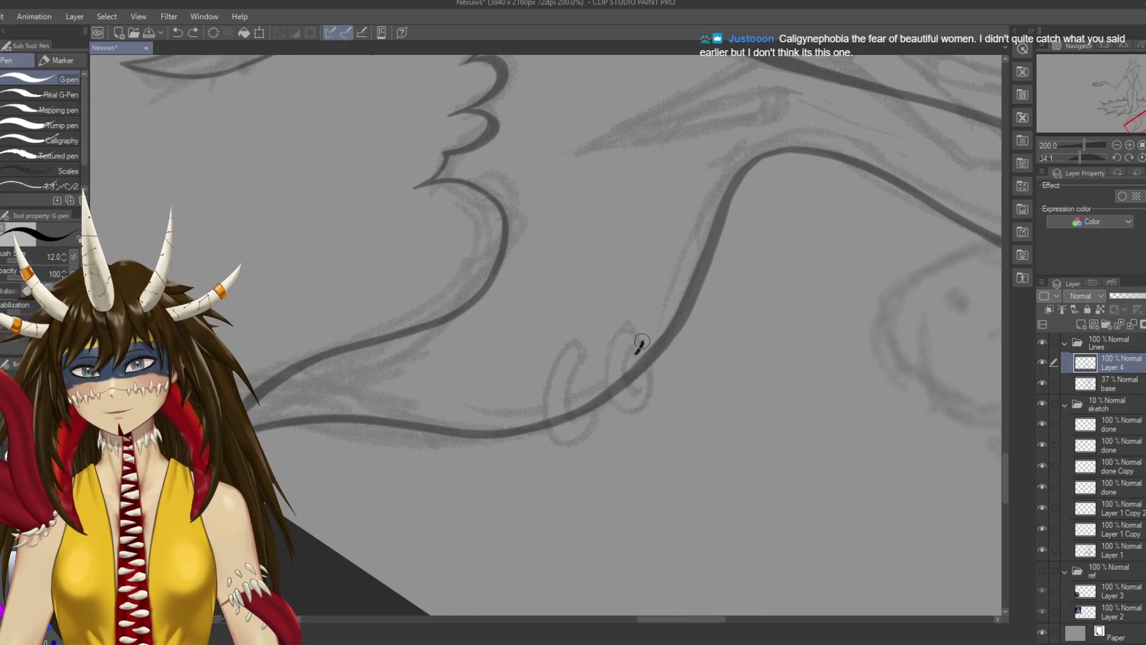
Draw a larger hook closed into a loop, then switch to the eraser
mouse_move(639, 351)
left_mouse_down()
mouse_move(608, 346)
mouse_move(613, 415)
mouse_move(561, 307)
left_mouse_up()
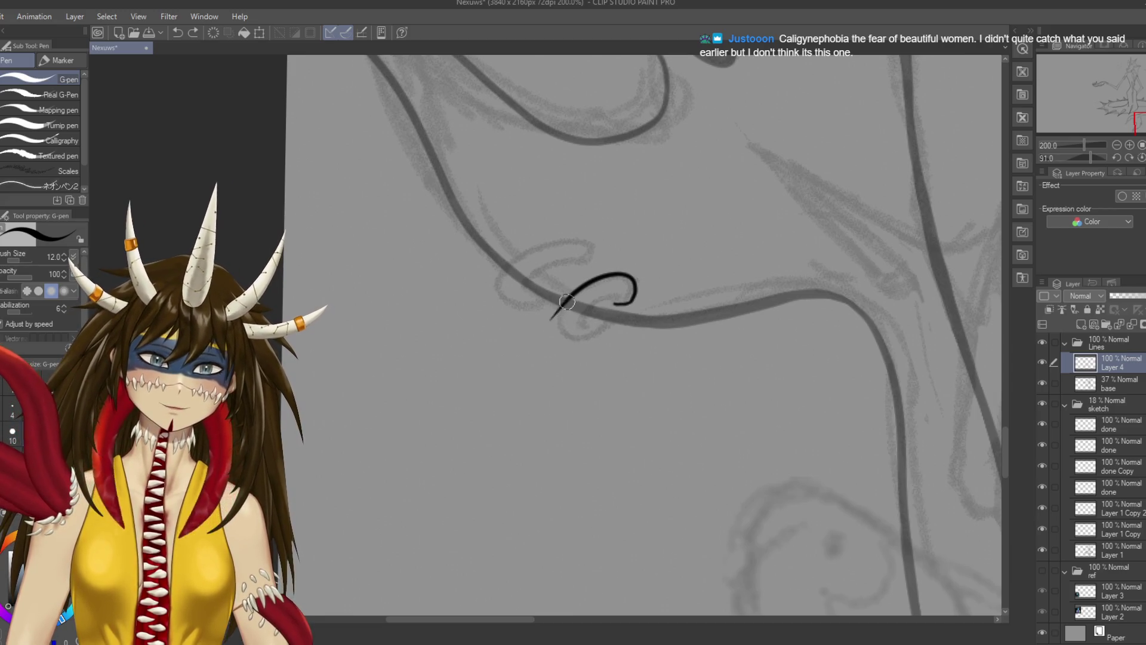
left_click_drag(615, 319, 562, 323)
key("e")
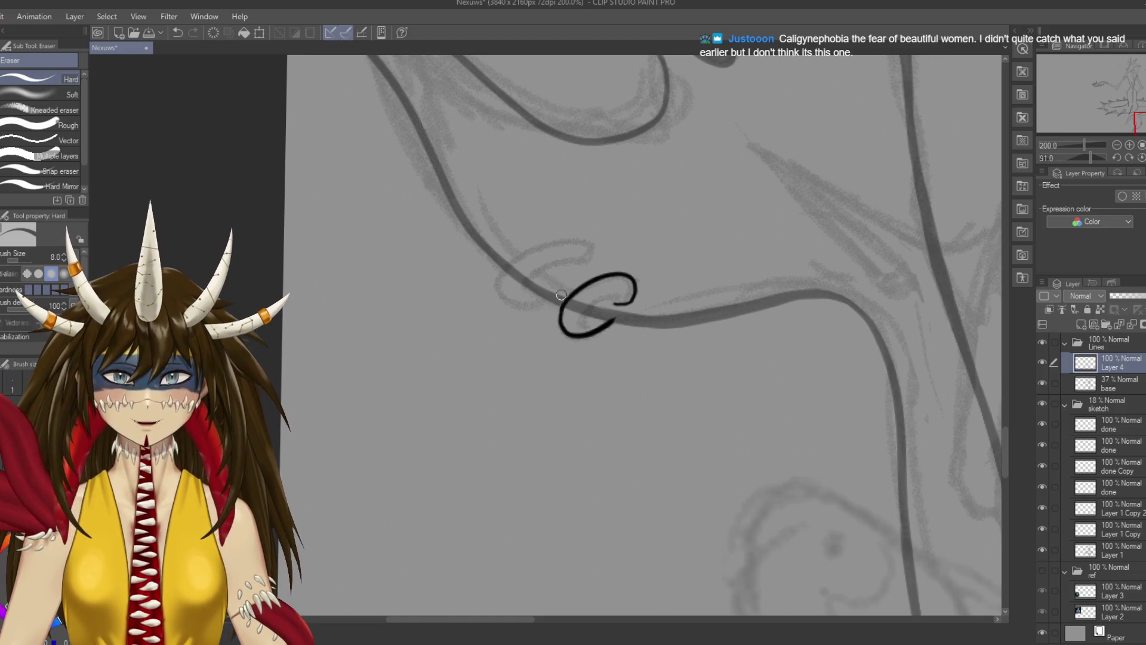
left_click_drag(493, 315, 463, 443)
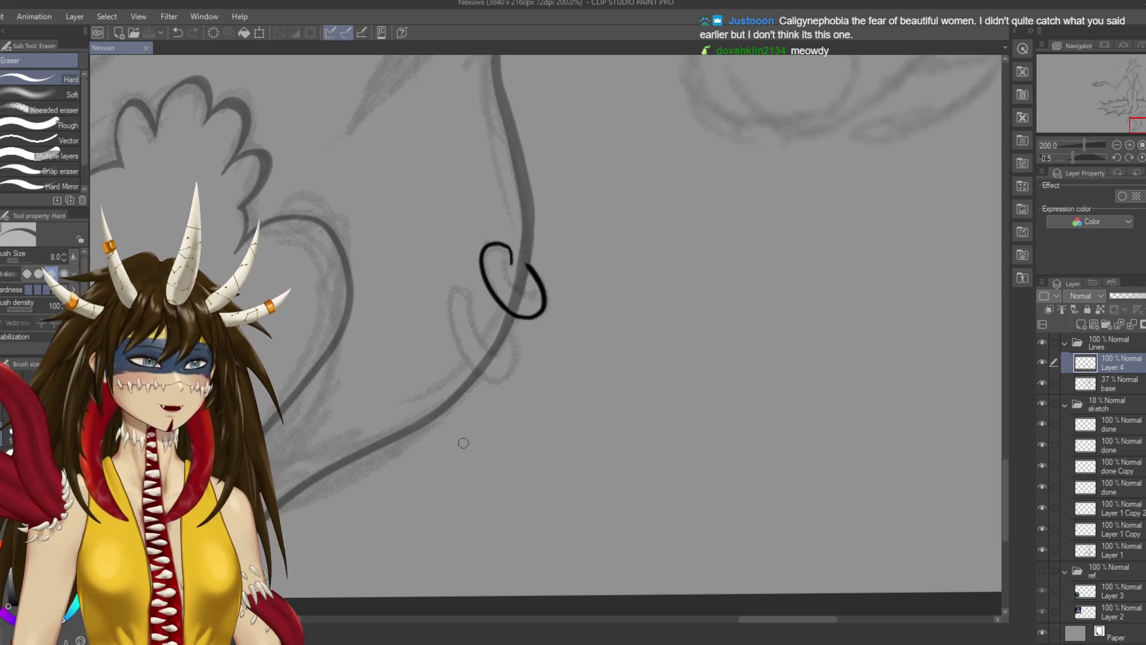
left_click_drag(463, 442, 478, 436)
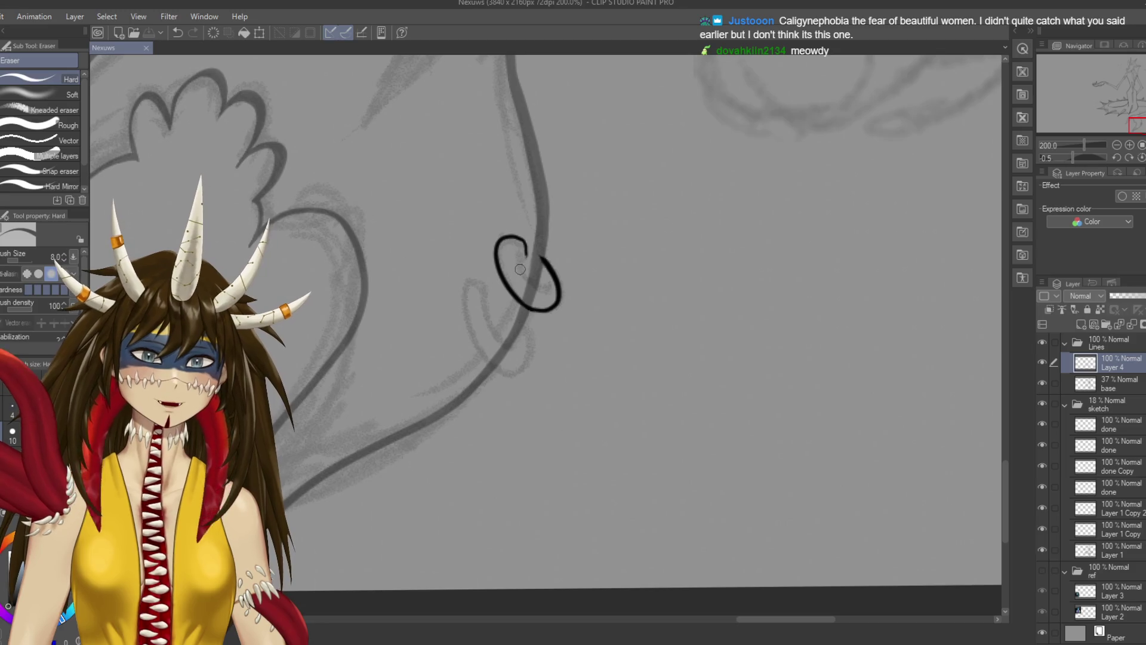
Add and darken a short inner stroke inside the loop, then save the drawing
key("p")
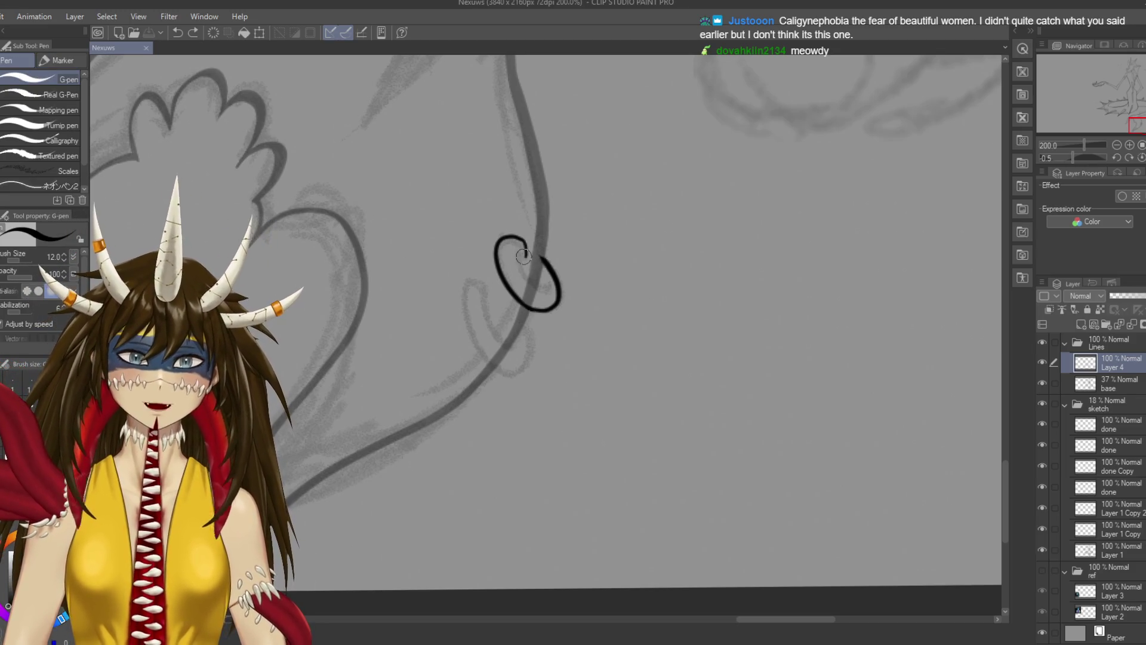
left_click_drag(543, 282, 526, 265)
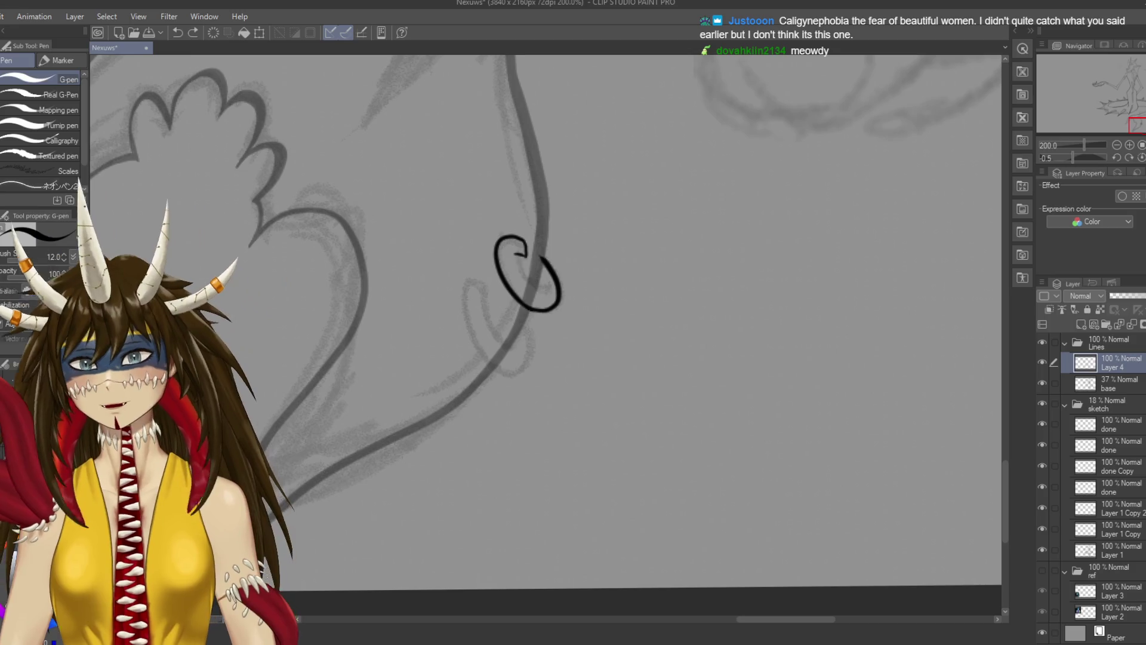
mouse_move(520, 254)
left_mouse_down()
mouse_move(533, 286)
mouse_move(523, 256)
left_mouse_up()
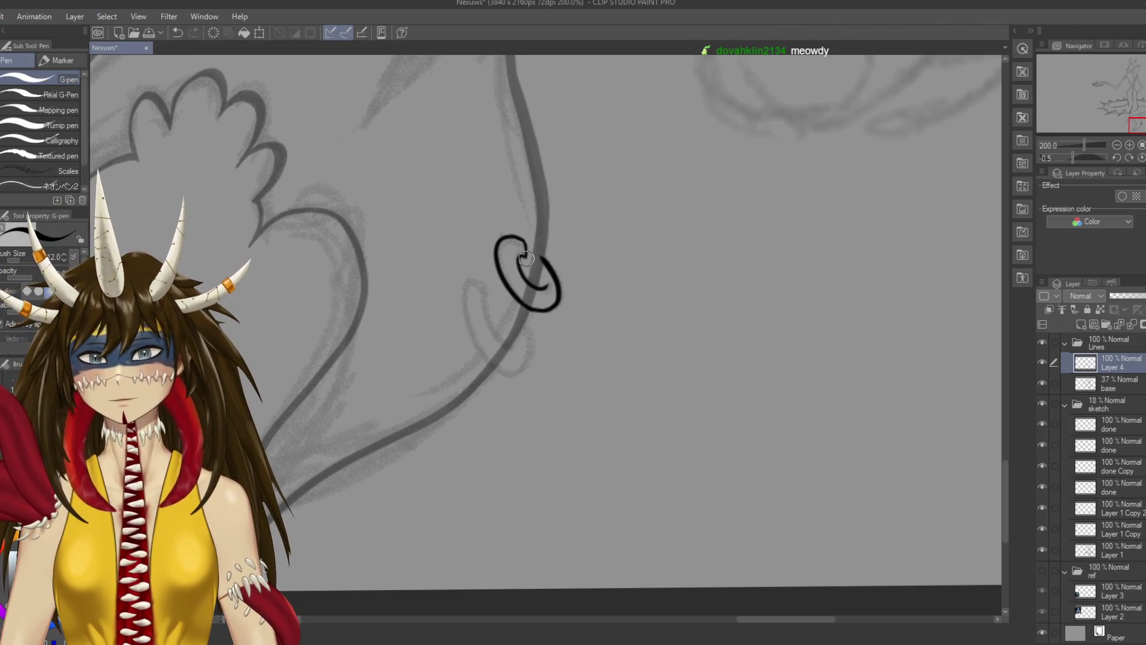
key("ctrl+s")
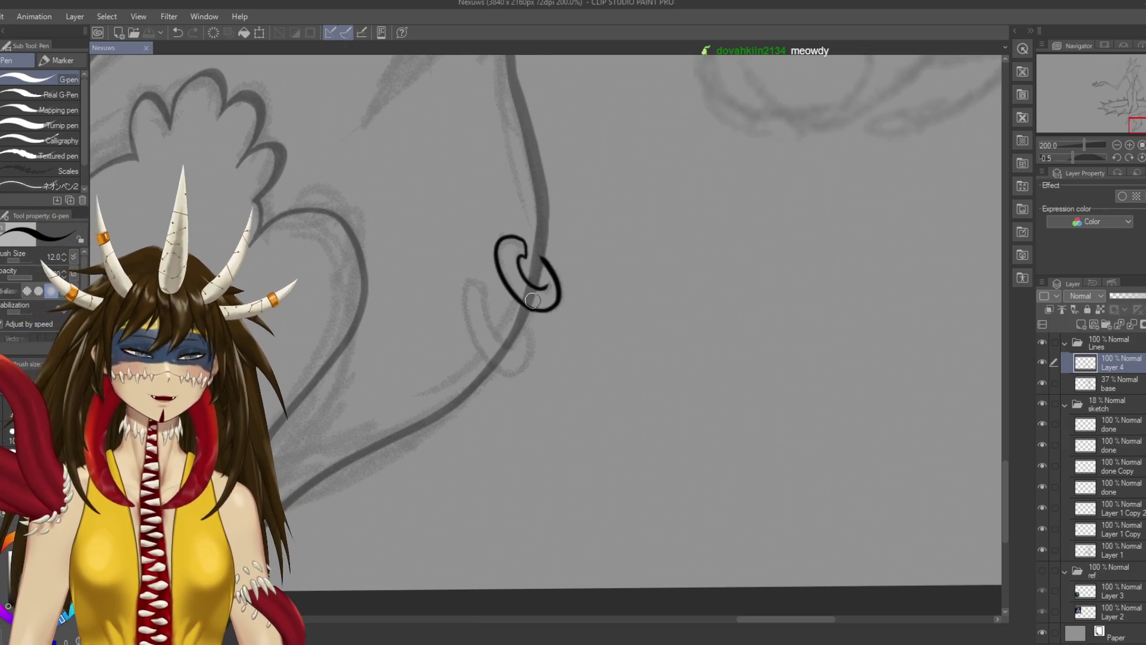
Thicken the curl loop's inner curve with a short G-pen stroke, then scroll to review
key("p")
key("p")
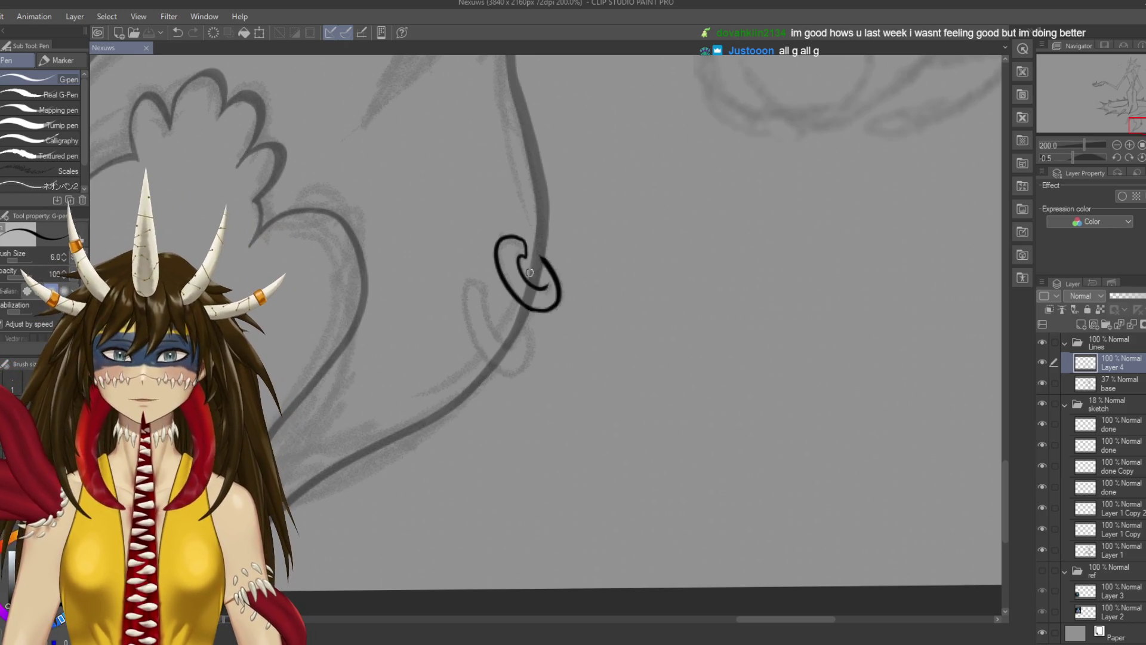
left_click_drag(526, 256, 526, 245)
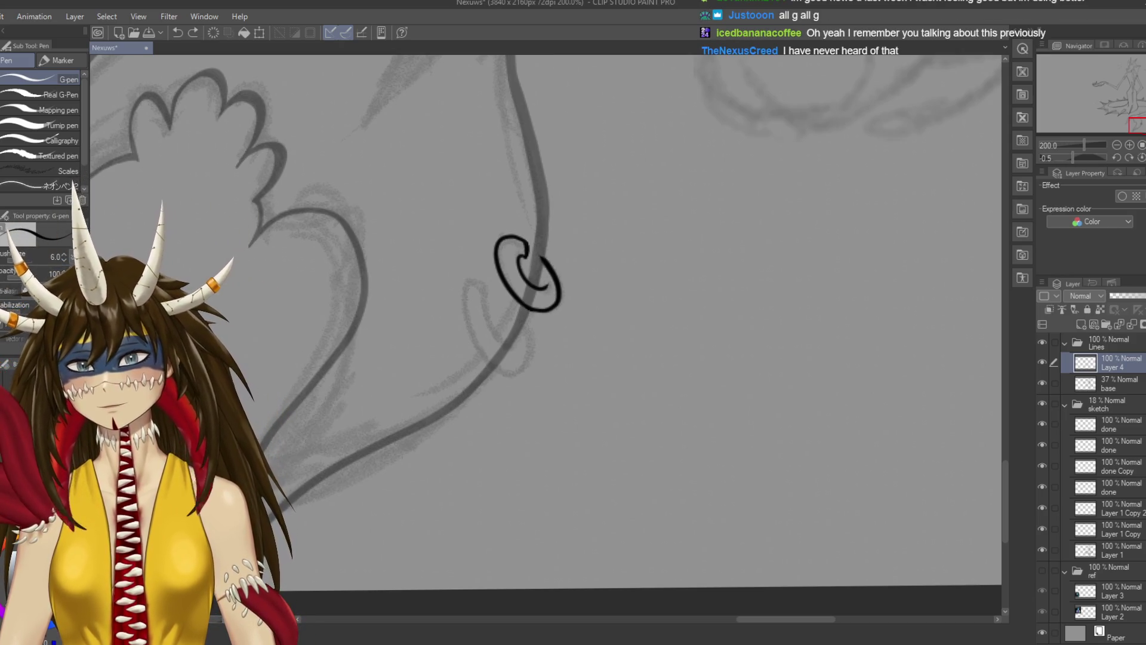
scroll(546, 335, "down", 5)
scroll(546, 334, "up", 10)
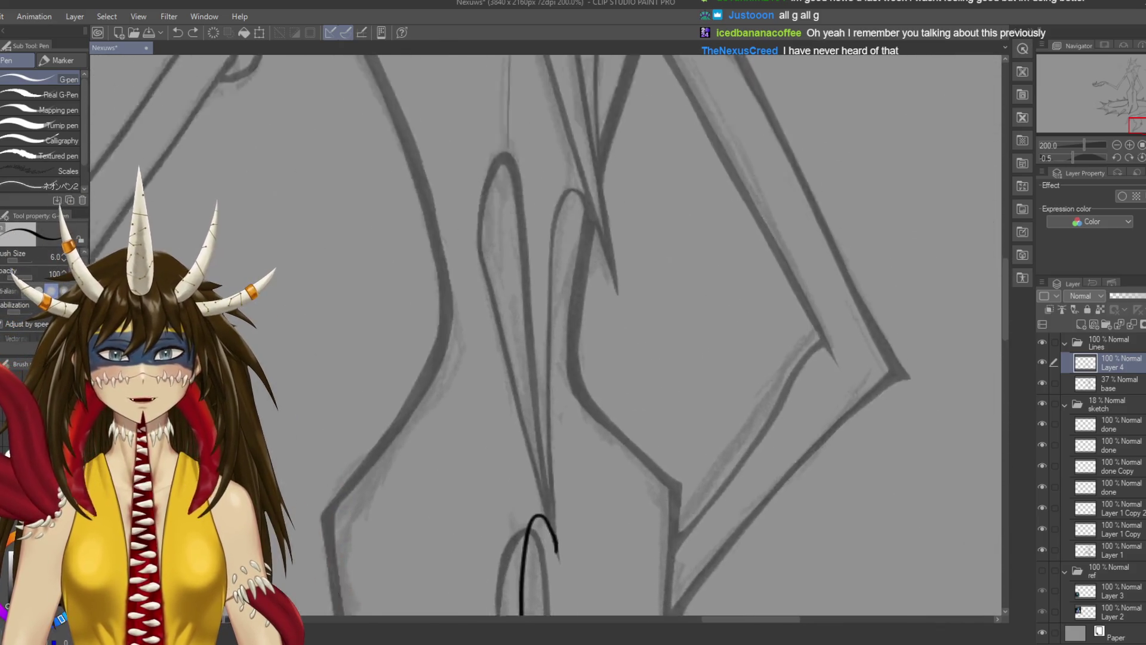
scroll(546, 334, "down", 3)
scroll(546, 335, "down", 3)
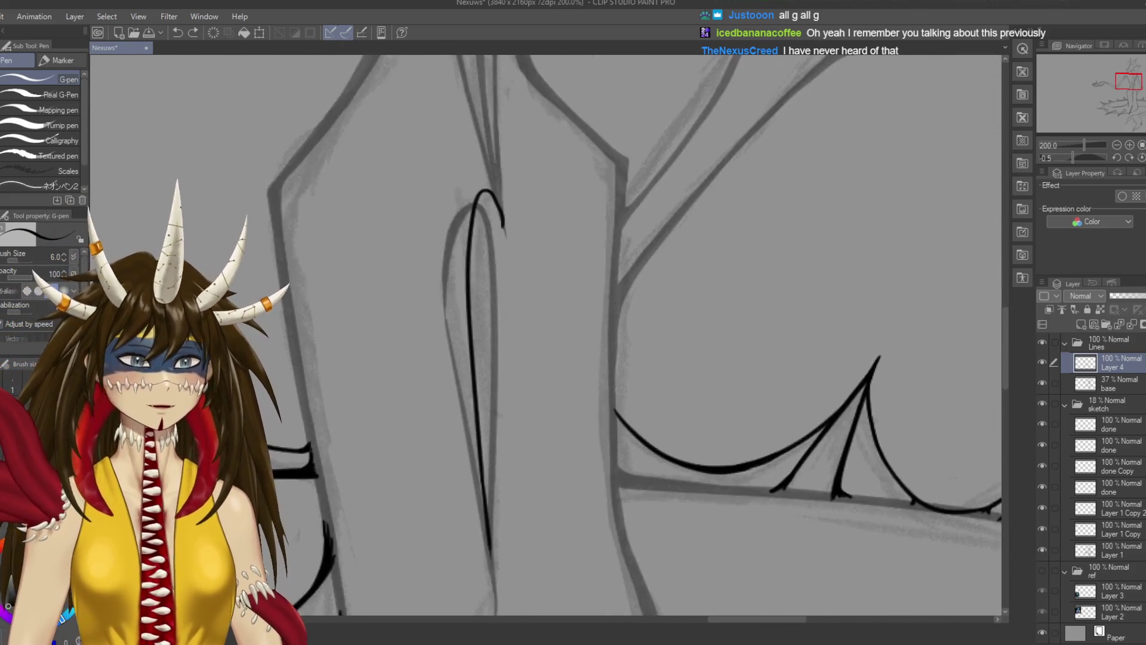
scroll(546, 334, "down", 3)
scroll(546, 334, "down", 3)
scroll(546, 334, "down", 3)
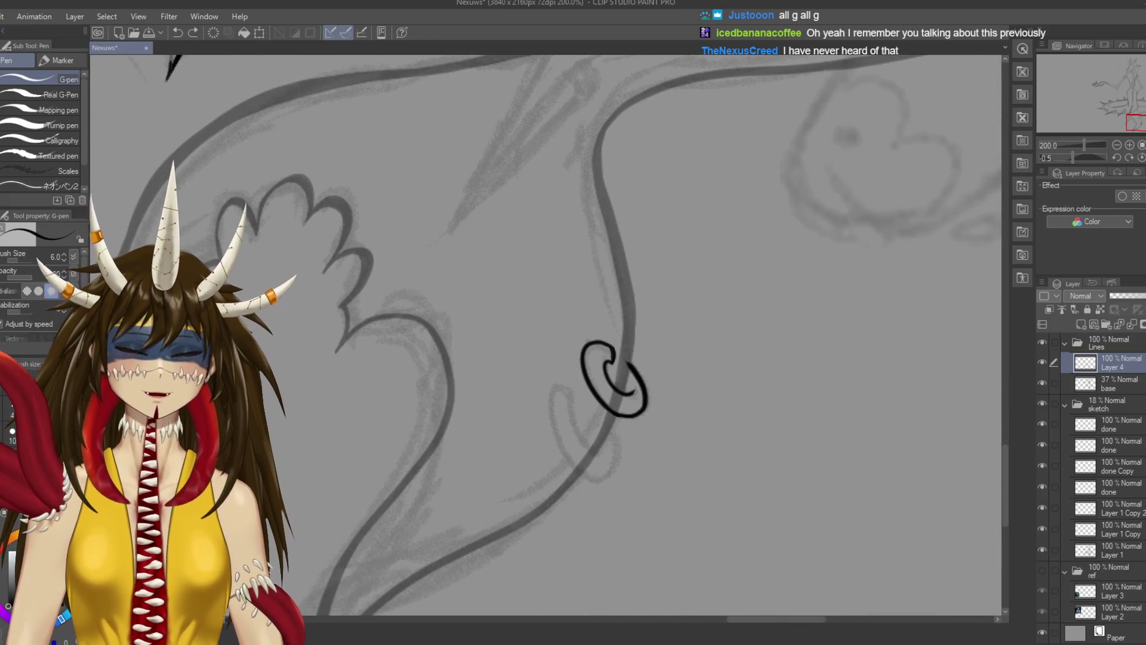
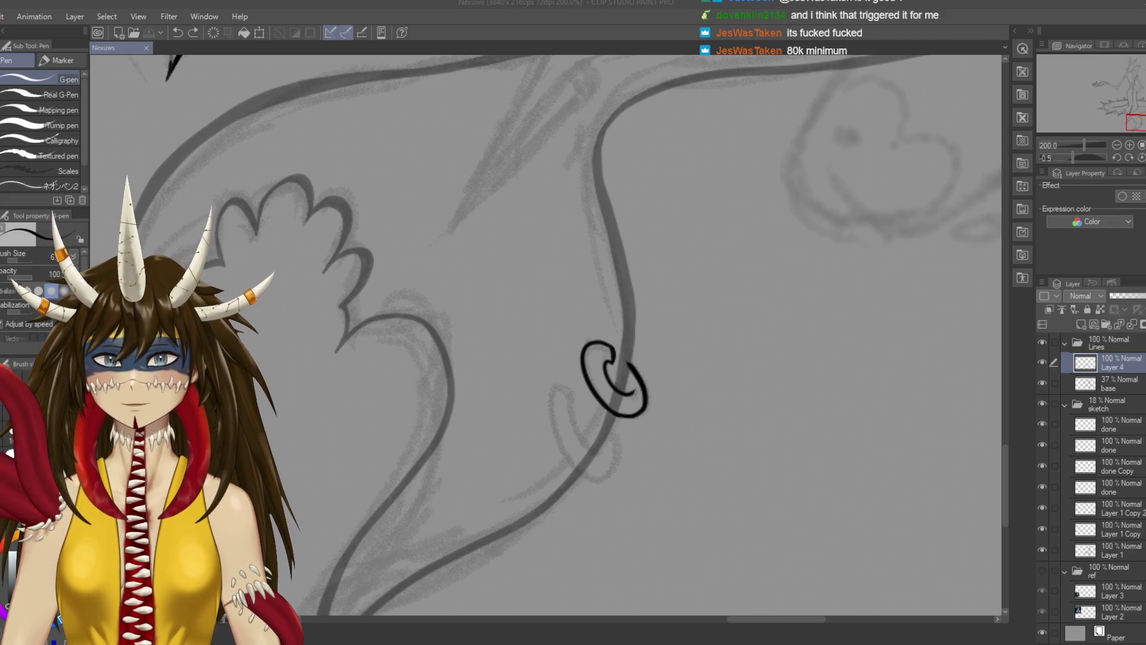
Ink the curled swirl on the coiled tail with the G-pen, undo a stray stroke and save
left_click(685, 117)
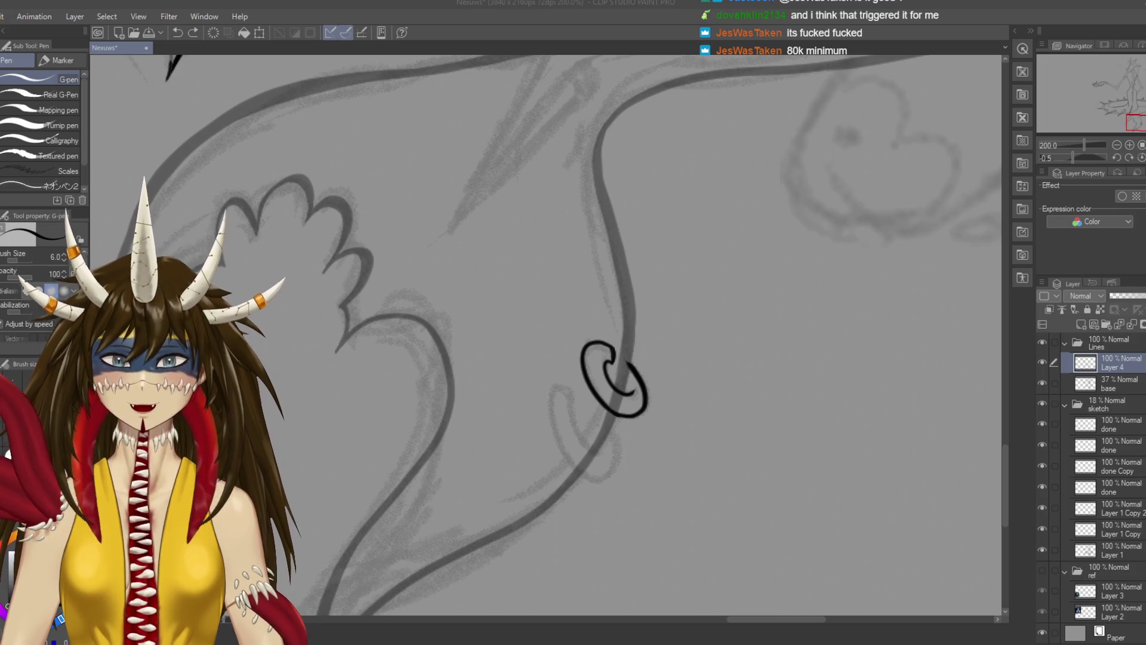
left_click_drag(611, 346, 618, 306)
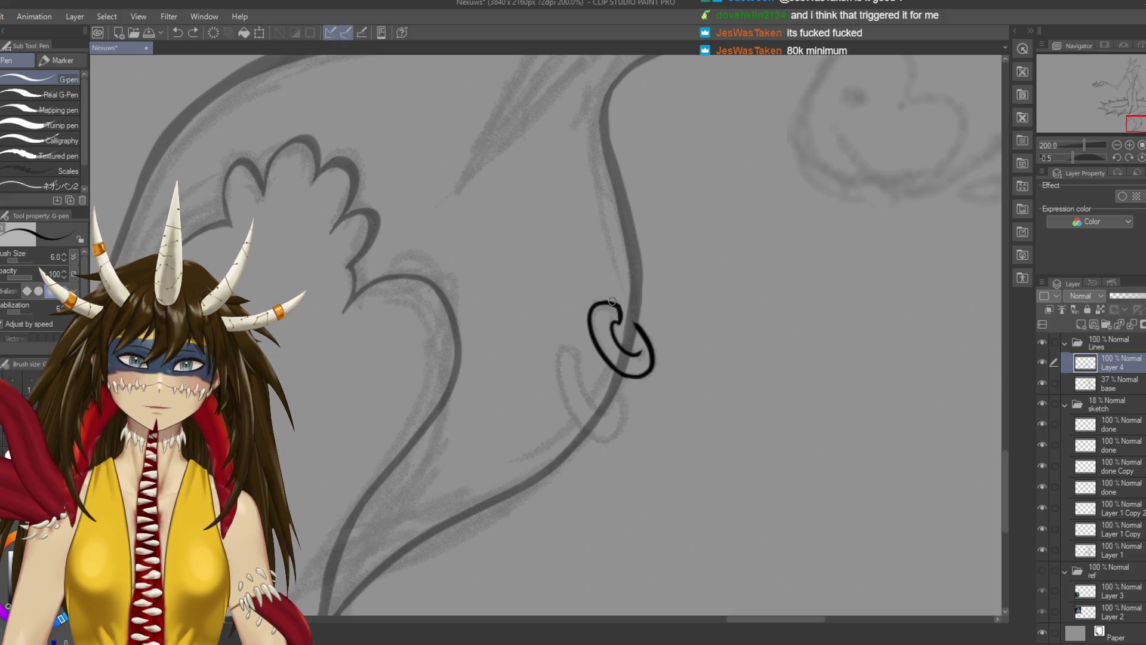
left_click_drag(594, 304, 592, 325)
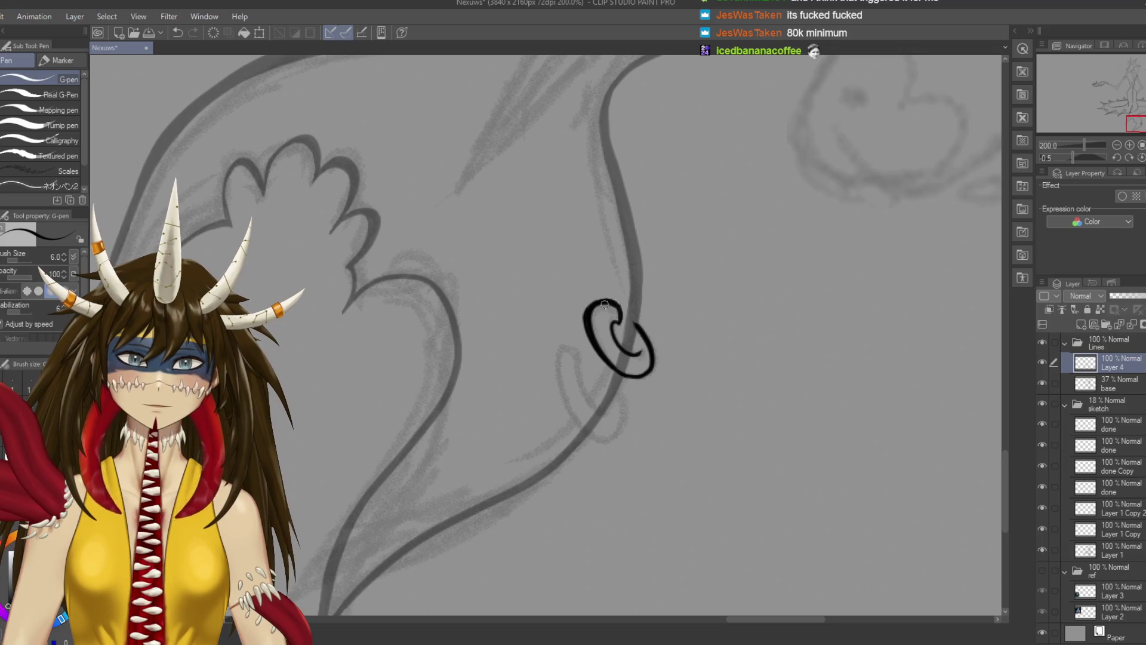
key("e")
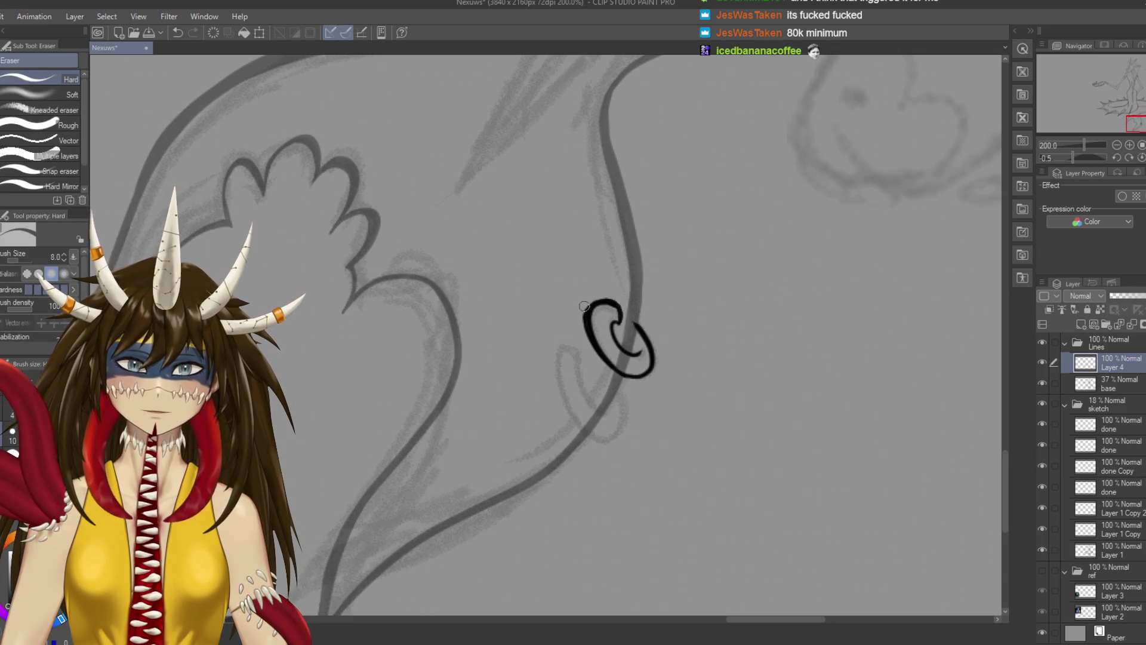
key("p")
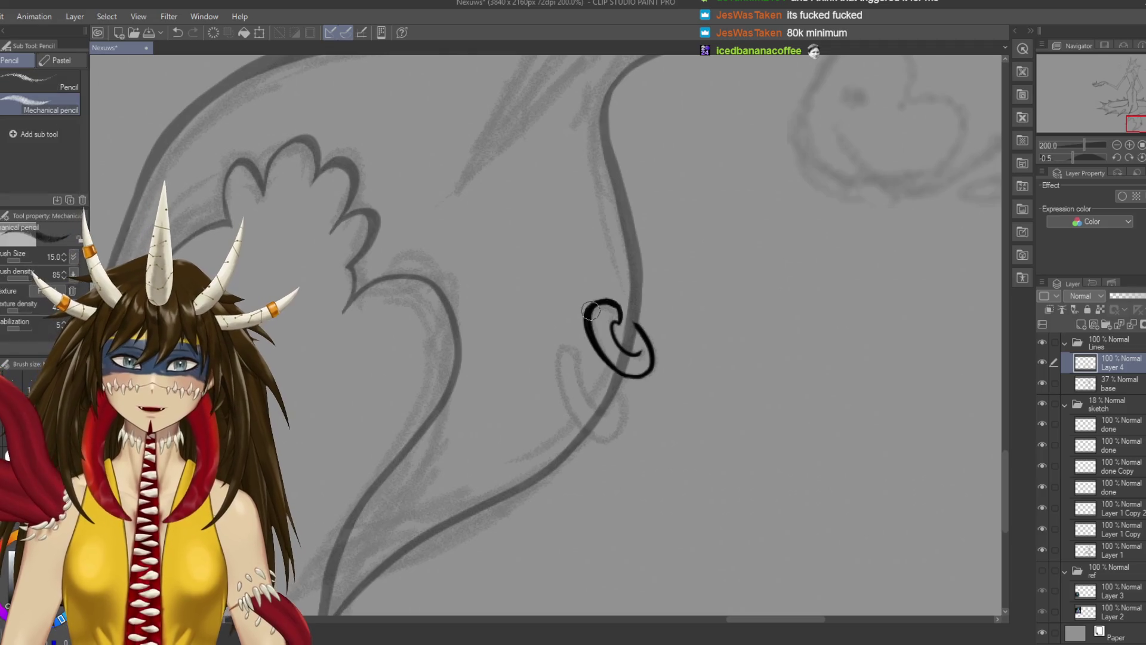
key("p")
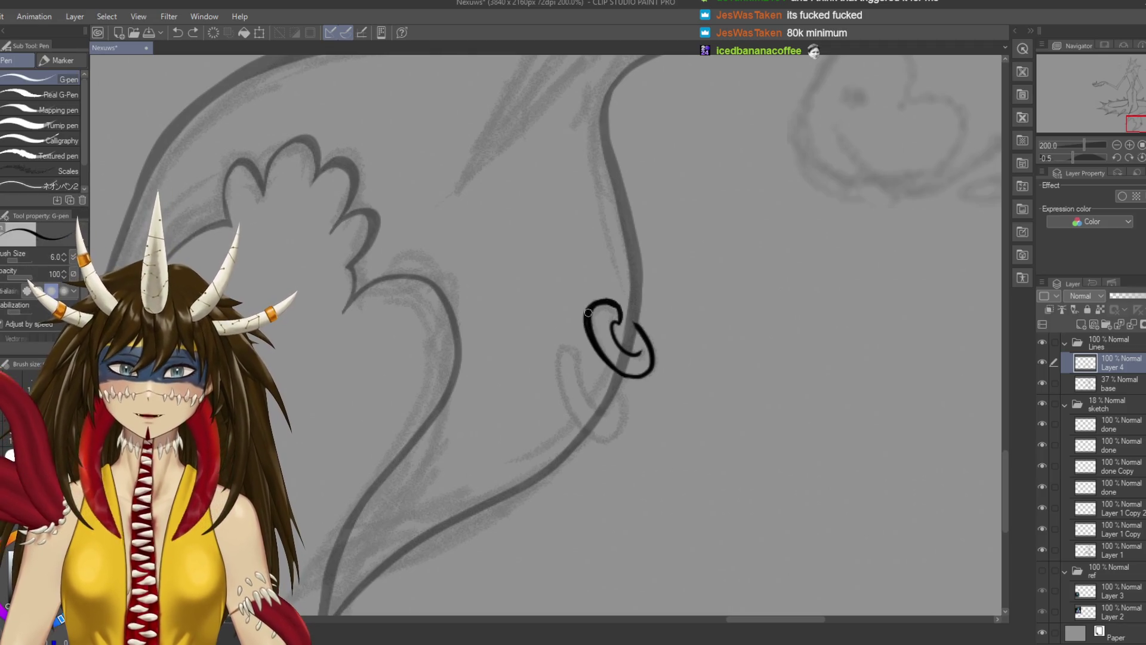
key("ctrl+s")
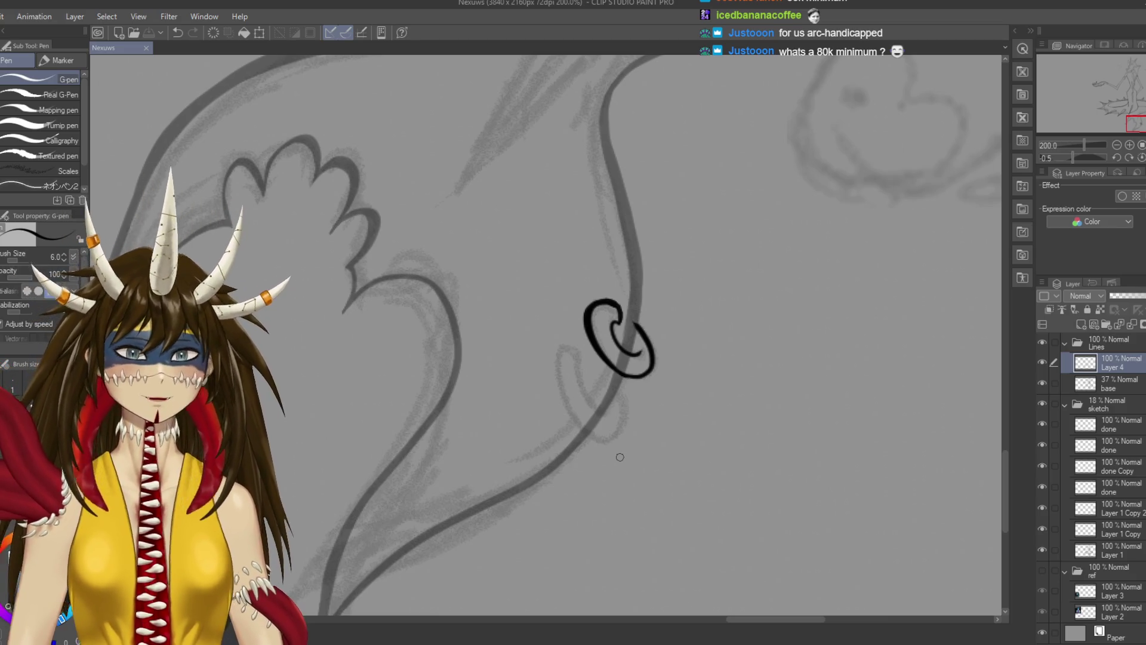
key("ctrl+z")
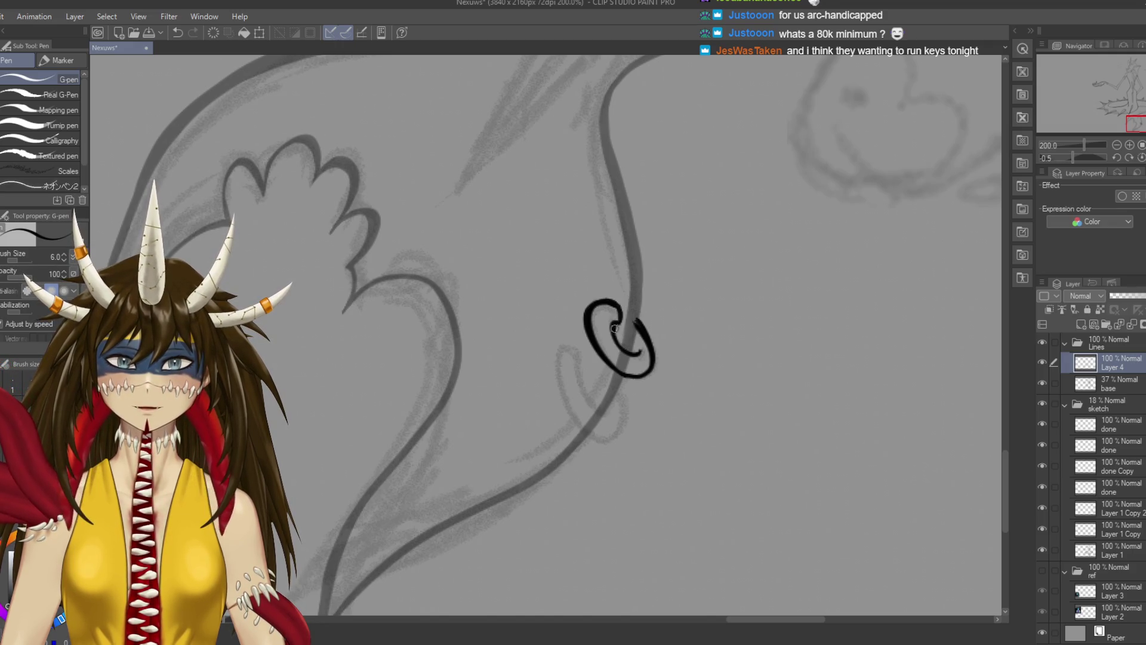
key("ctrl+s")
Enlarge the pen to size 10 and draw a shorter curve left of the swirl
left_click_drag(636, 319, 678, 288)
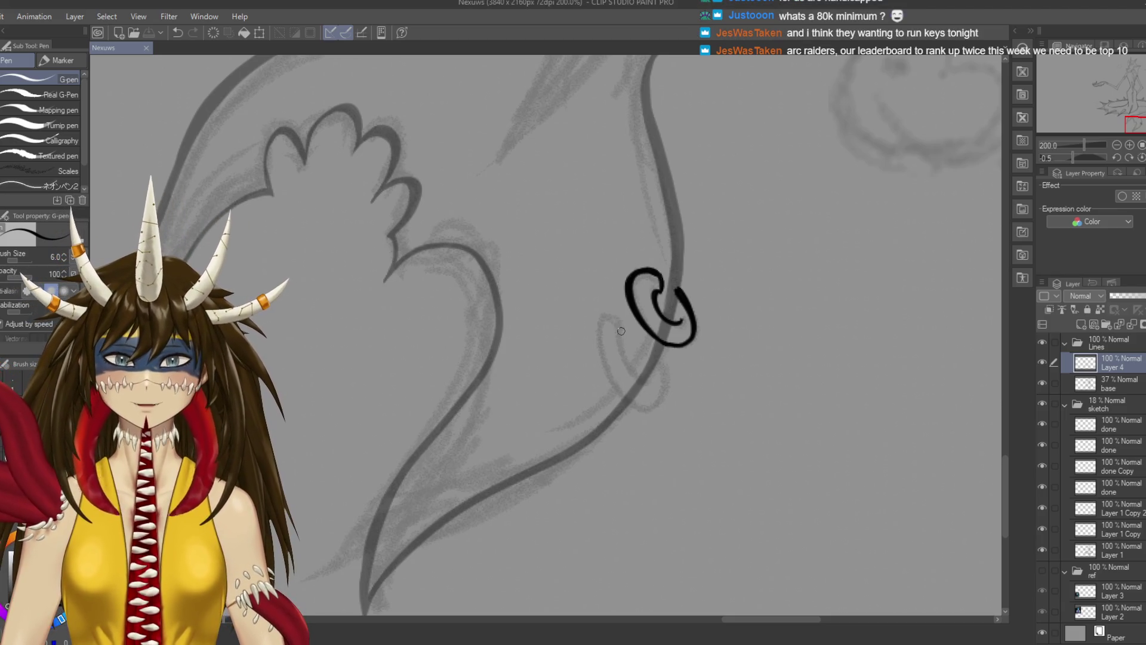
key("ctrl+z")
key("bracketright")
key("bracketright")
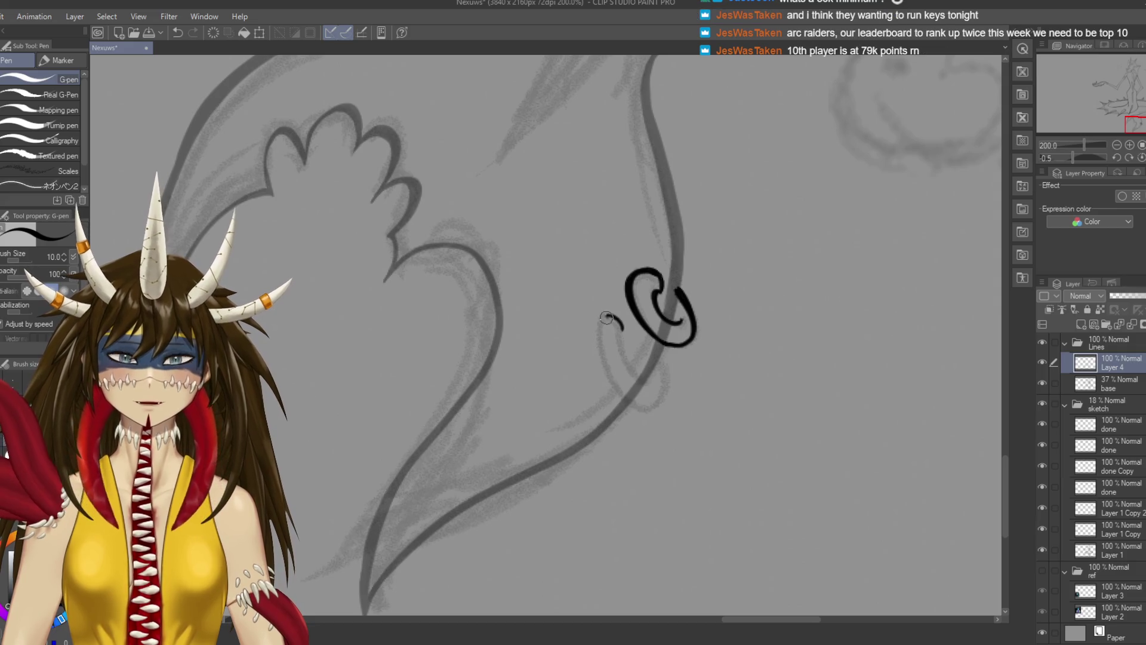
left_click_drag(608, 315, 666, 393)
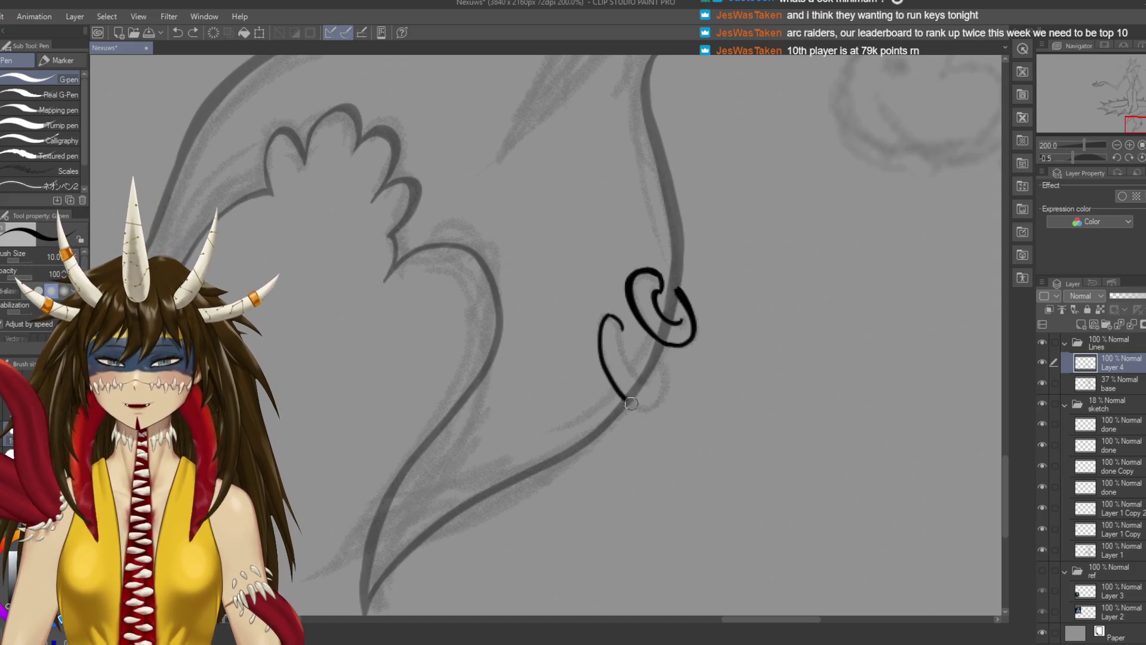
key("ctrl+z")
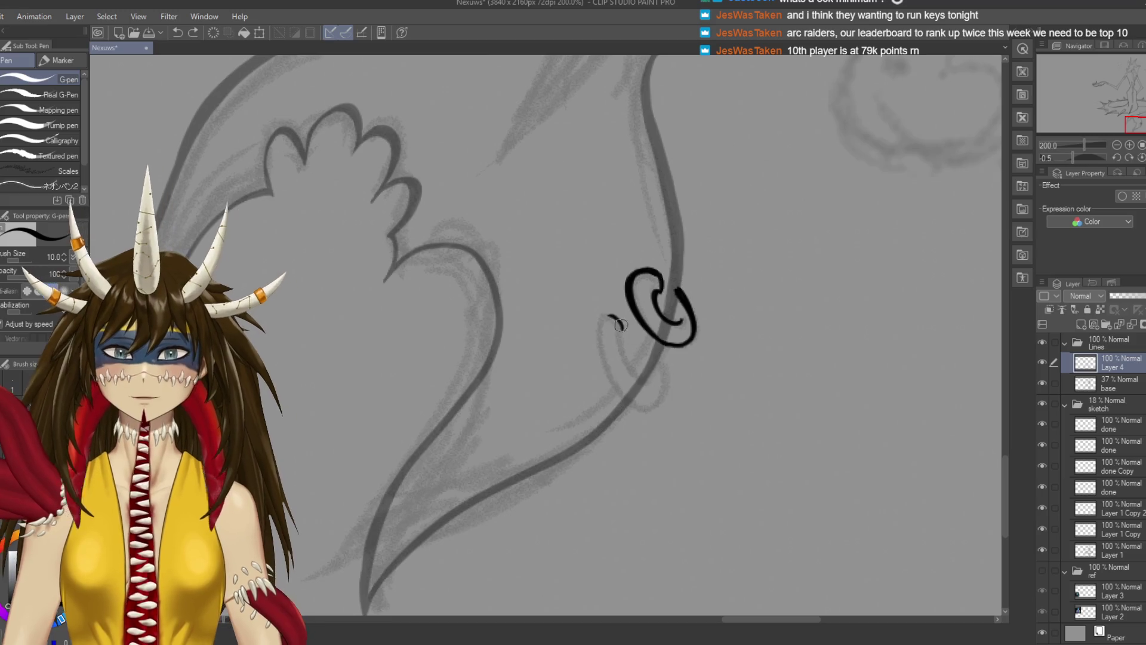
mouse_move(599, 349)
left_mouse_down()
mouse_move(620, 396)
mouse_move(661, 361)
left_mouse_up()
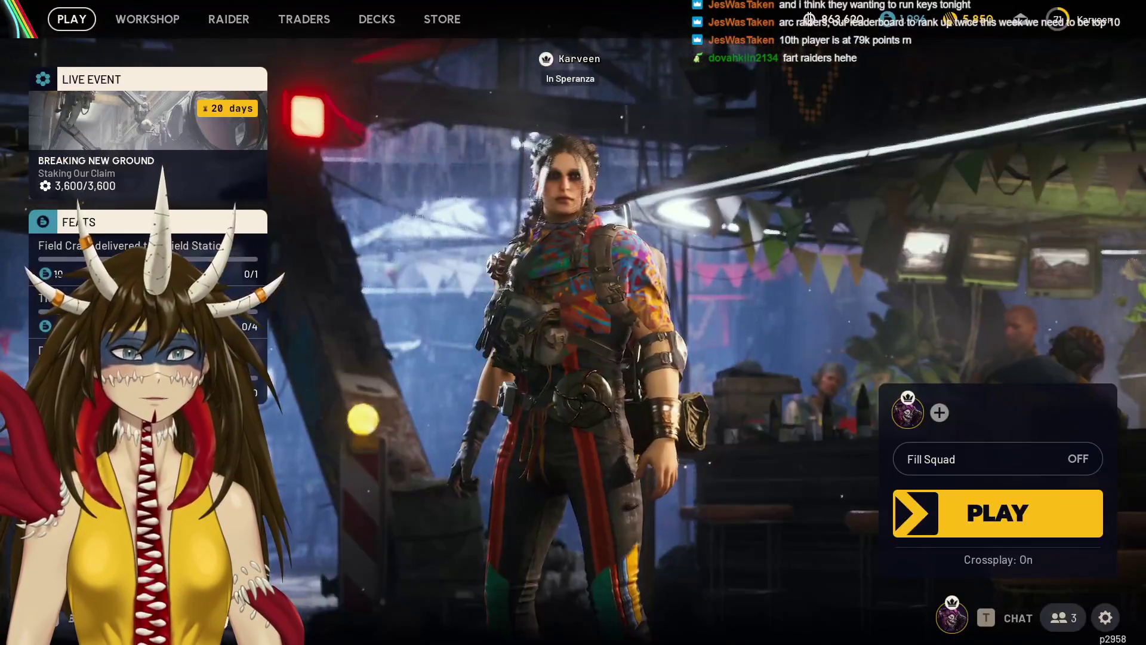
Open the weekly Trials from the Raider screen and browse the leaderboard
left_click(236, 24)
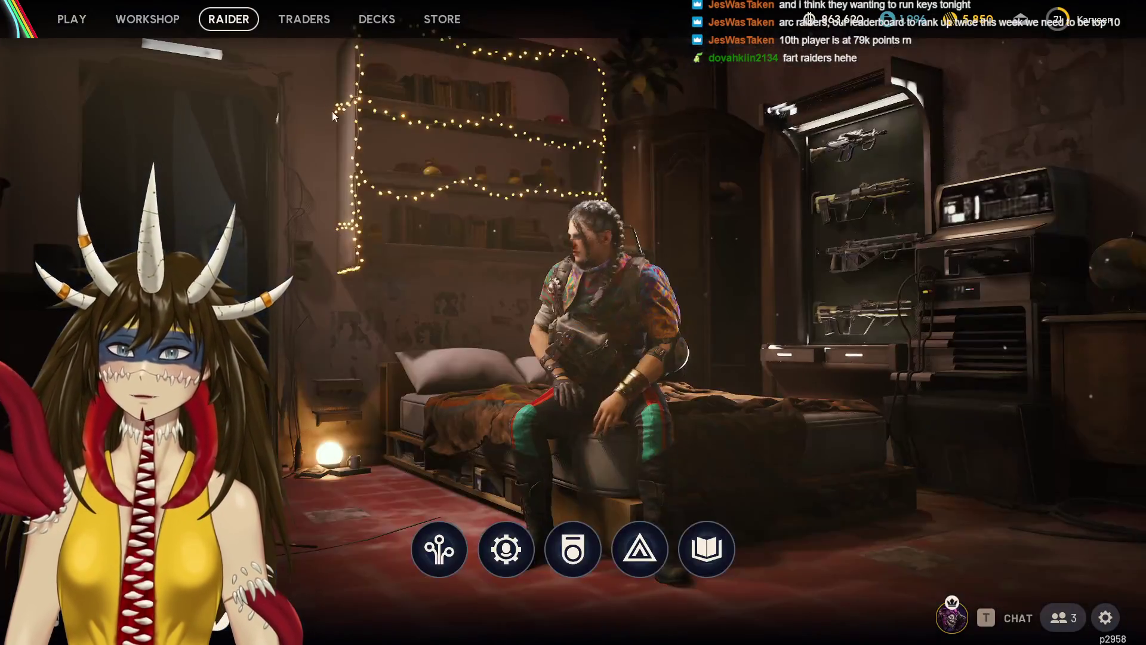
left_click(573, 549)
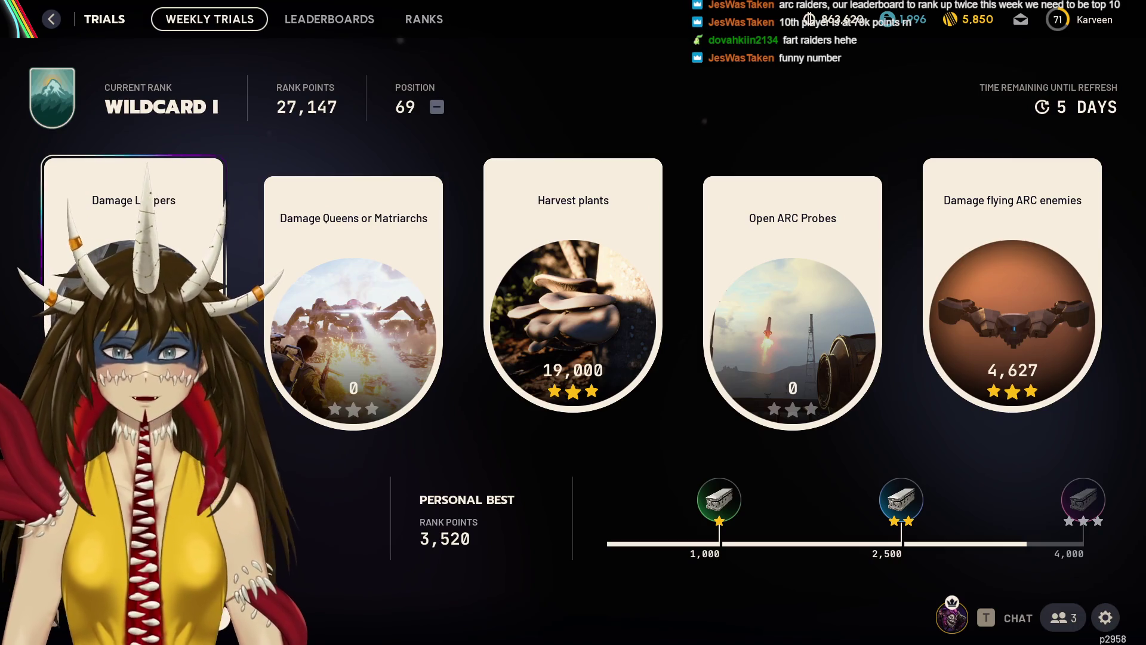
left_click(358, 21)
scroll(615, 221, "up", 2)
scroll(656, 218, "up", 5)
scroll(692, 224, "up", 15)
scroll(695, 227, "up", 5)
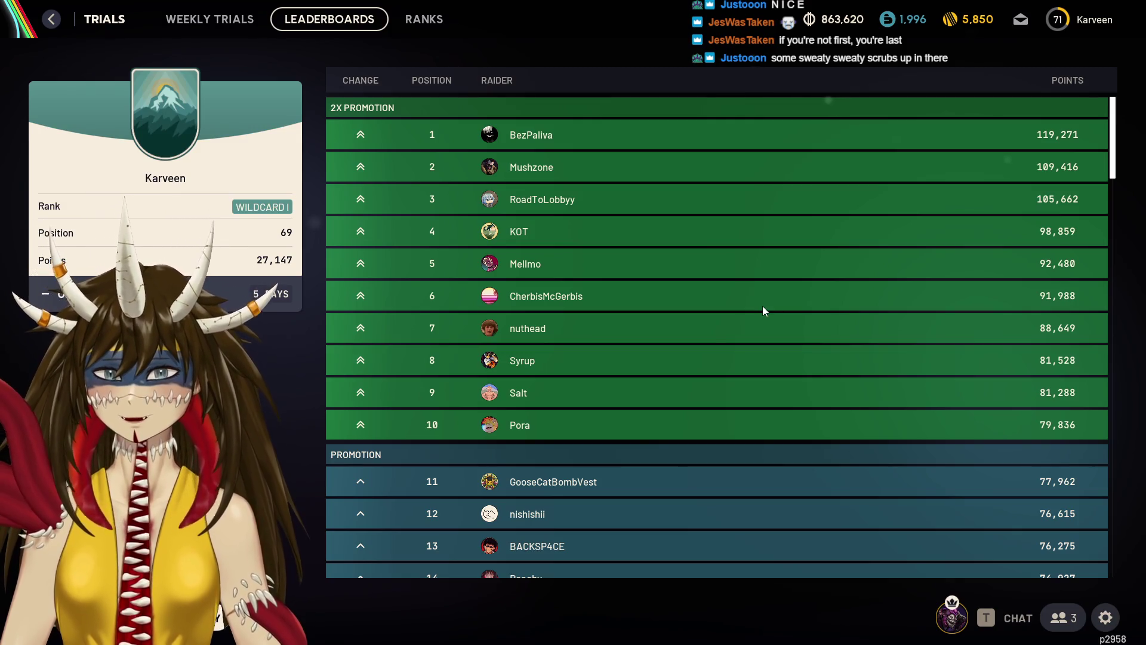
Check the Trials rank cards and their rewards, then exit back to the Raider screen
left_click(426, 23)
left_click(240, 231)
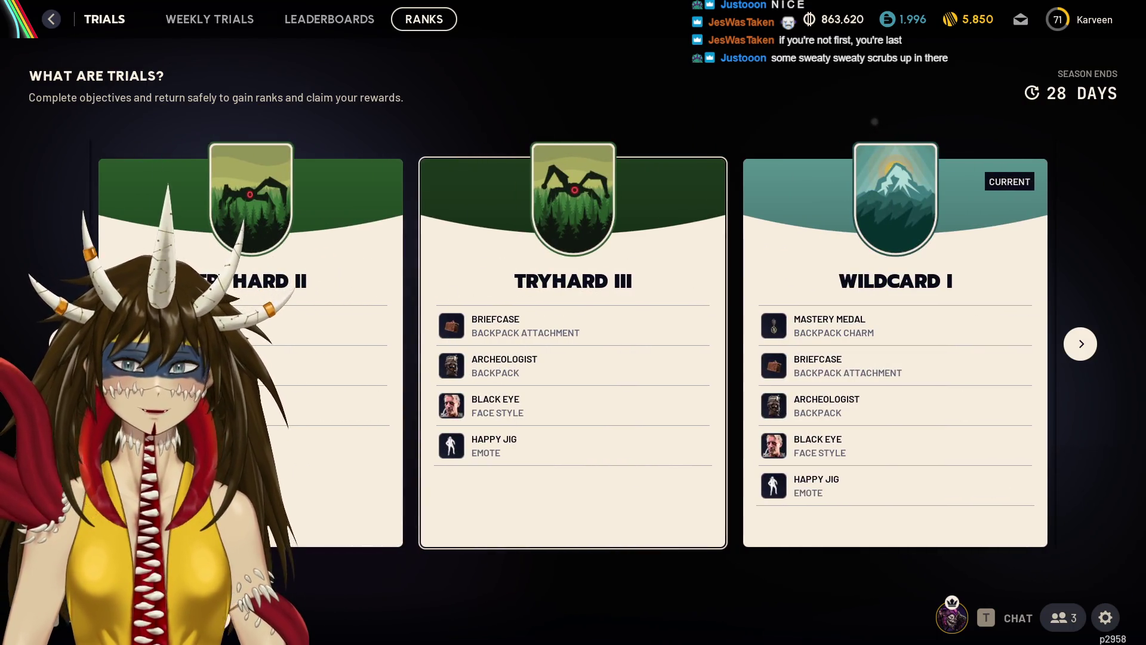
scroll(716, 319, "up", 4)
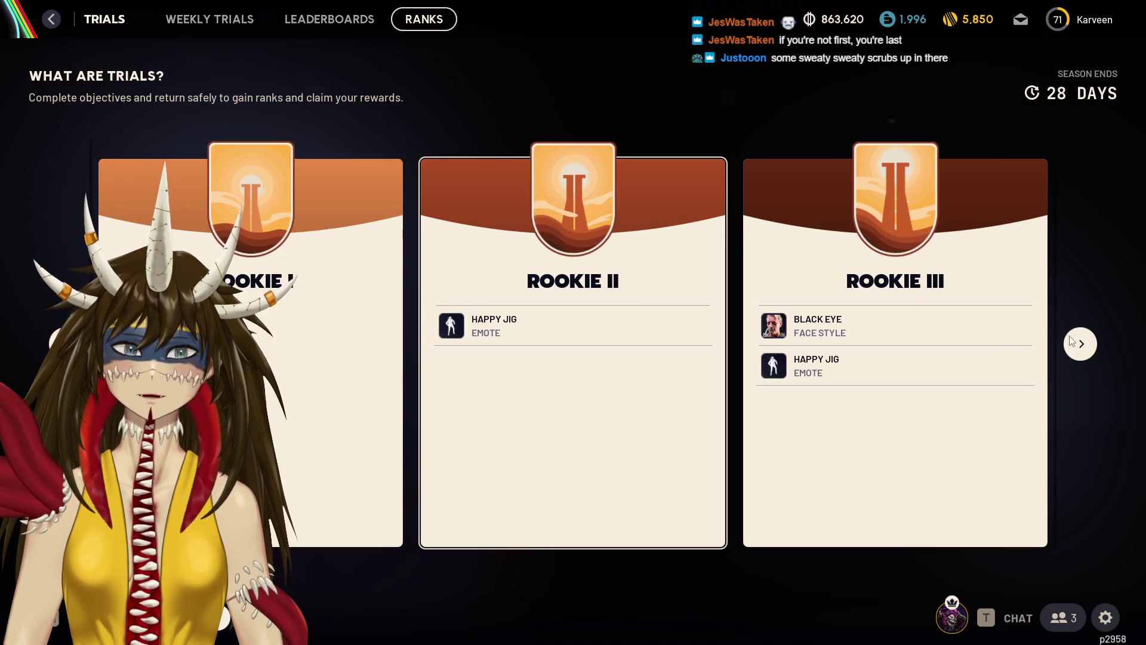
scroll(1072, 340, "down", 5)
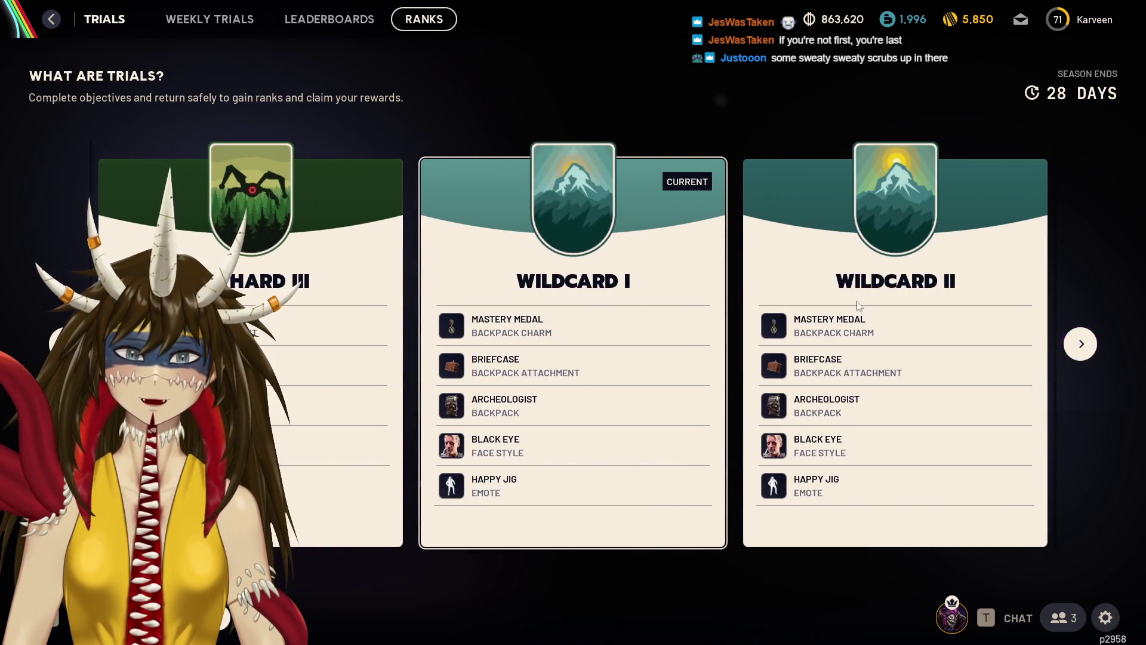
scroll(813, 279, "down", 1)
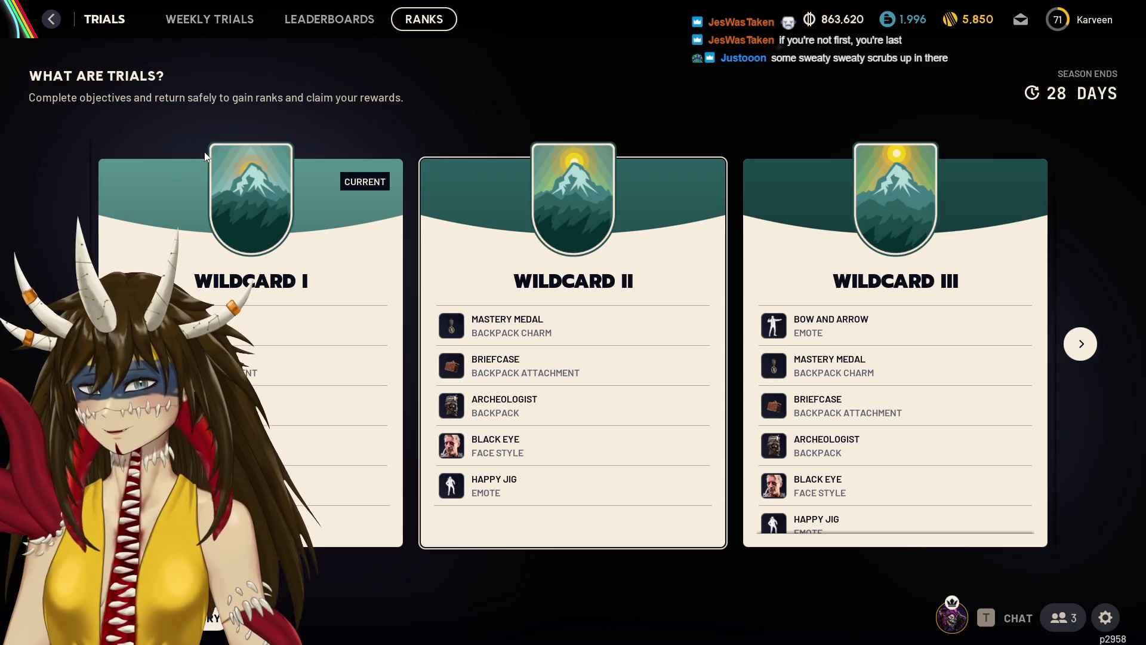
key("Escape")
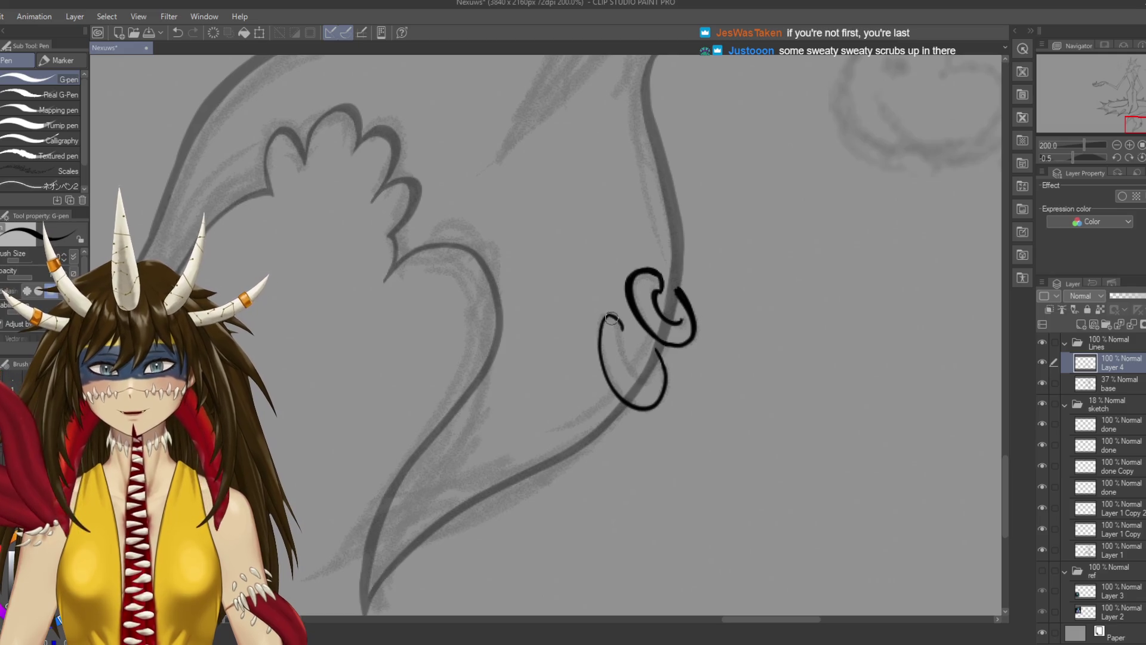
Ink a line inside the lower tail loop, undo the stray stroke and save
key("ctrl+s")
left_click_drag(621, 317, 642, 270)
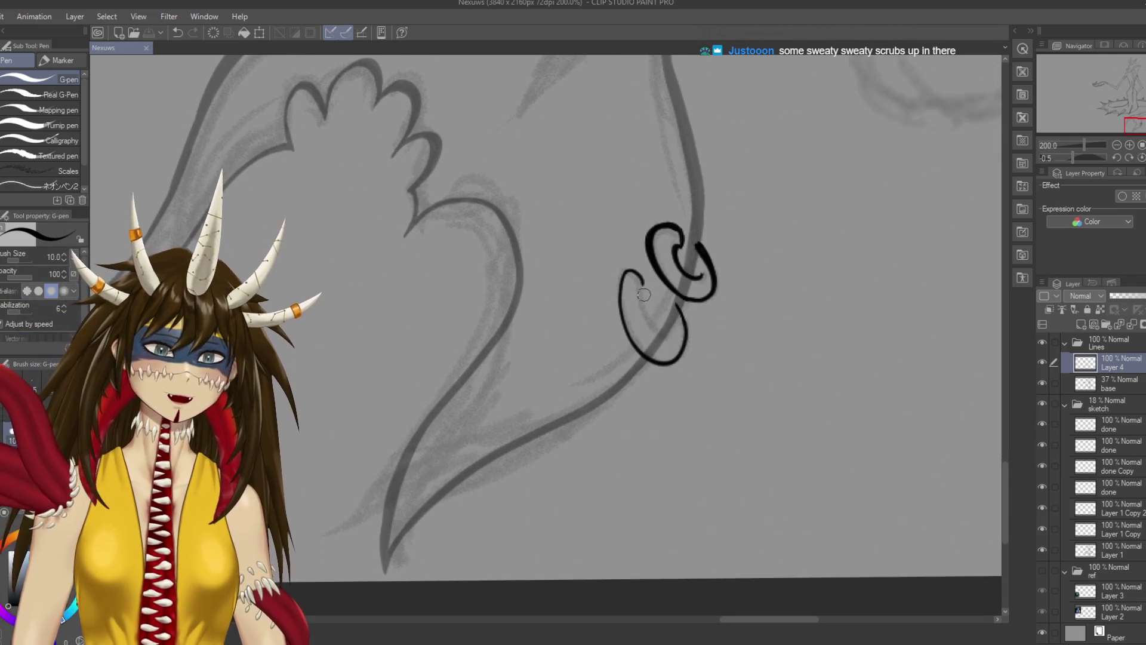
left_click_drag(645, 319, 673, 347)
key("ctrl+z")
left_click_drag(641, 290, 668, 338)
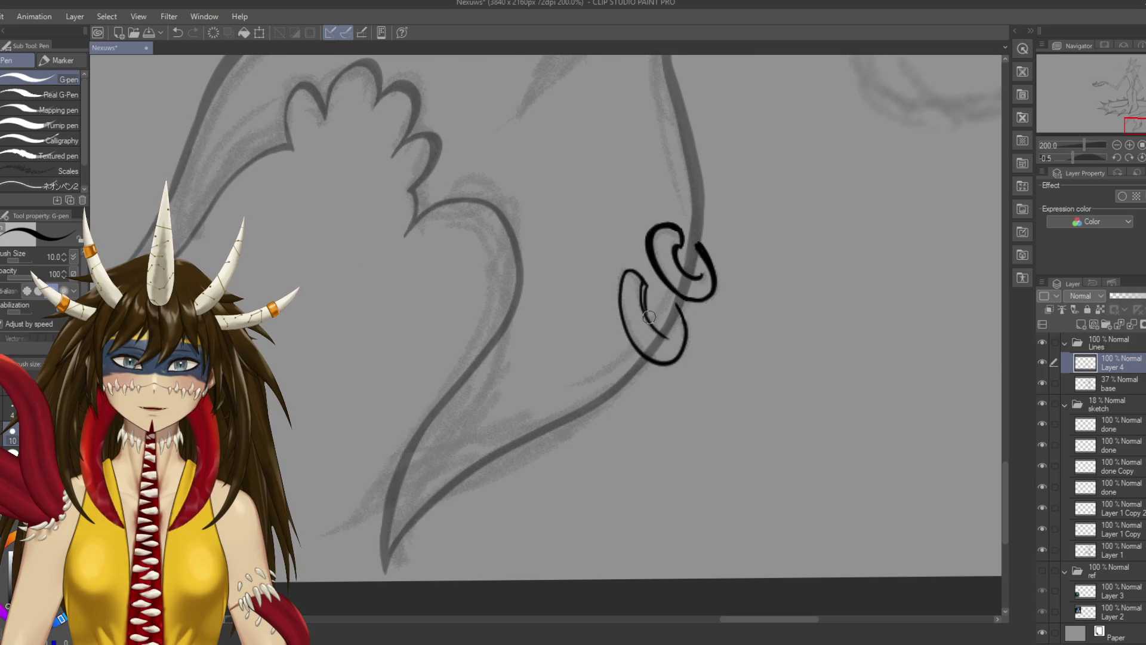
key("ctrl+z")
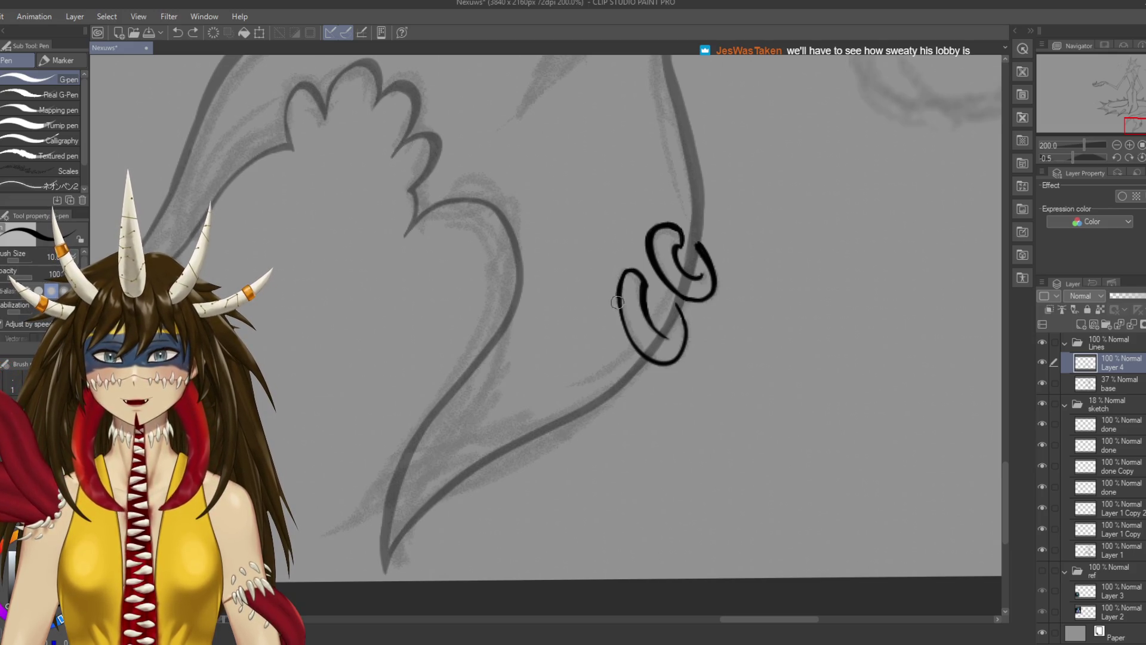
key("ctrl+s")
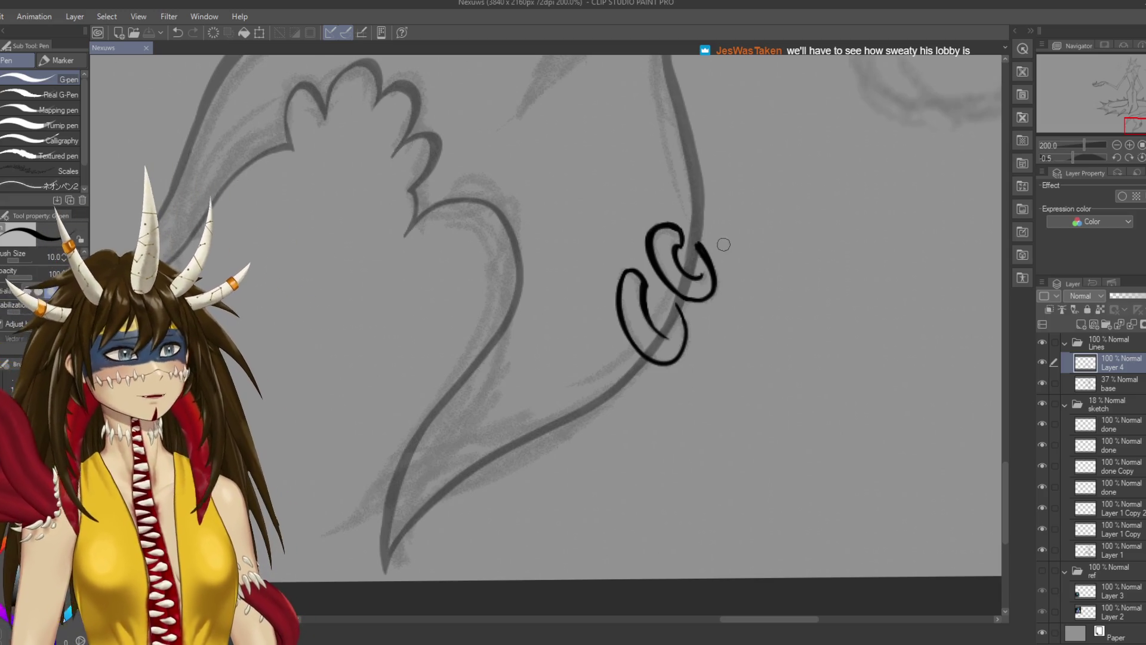
Add and redraw a short stroke on the lower tail ring, then save
key("e")
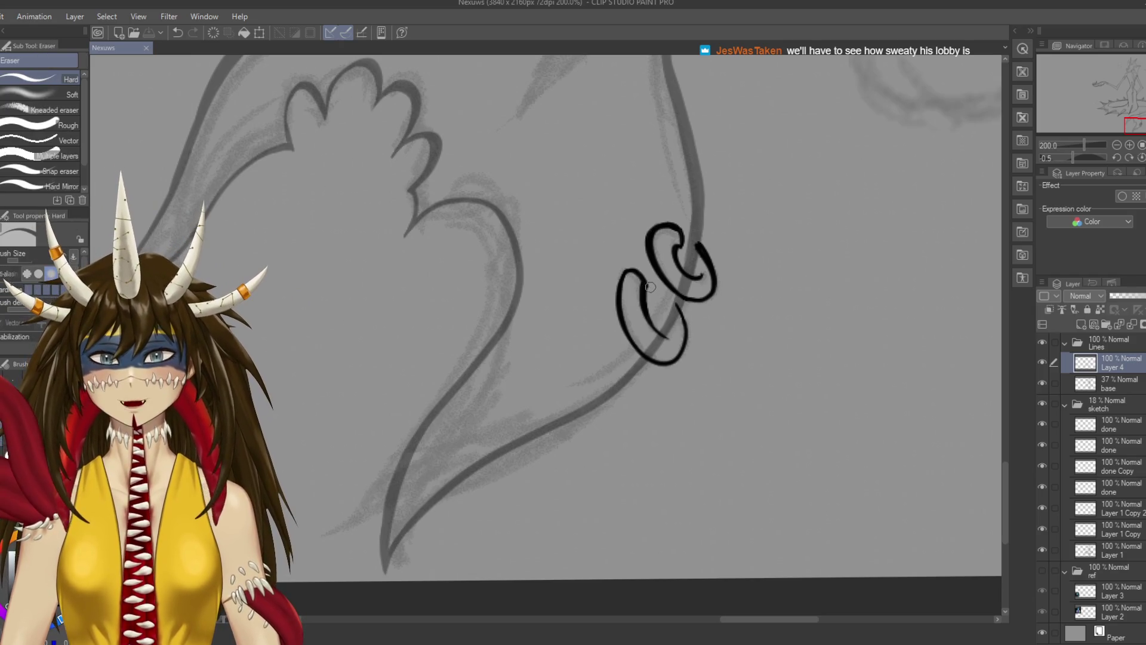
left_click(649, 284)
key("p")
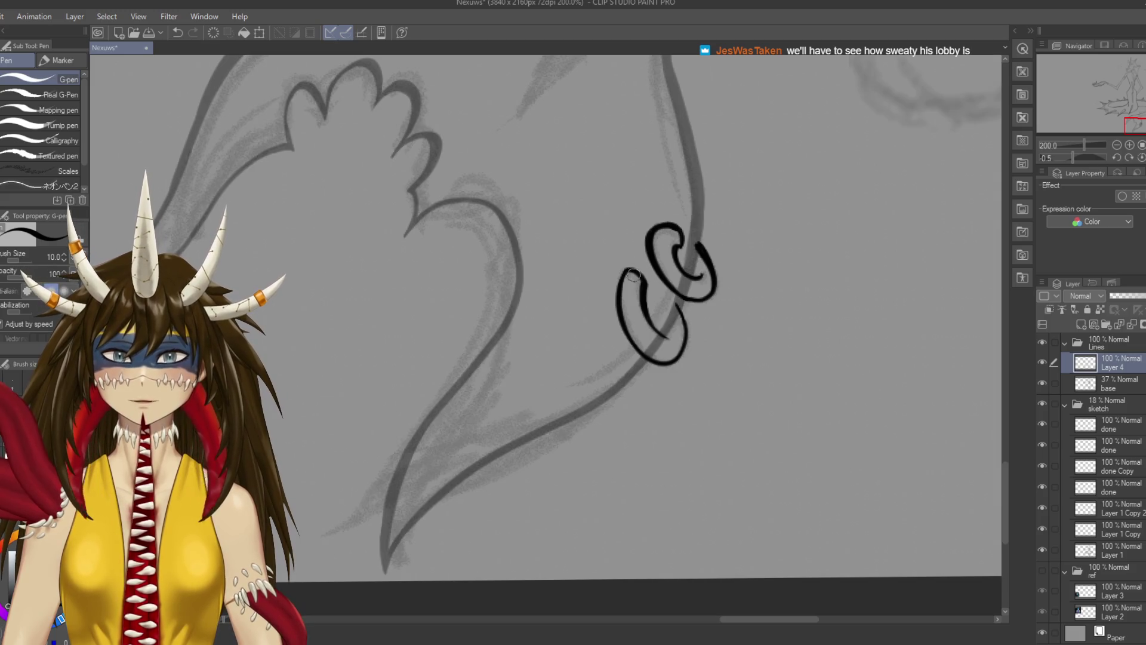
key("ctrl+s")
mouse_move(679, 308)
left_mouse_down()
mouse_move(684, 342)
mouse_move(687, 327)
left_mouse_up()
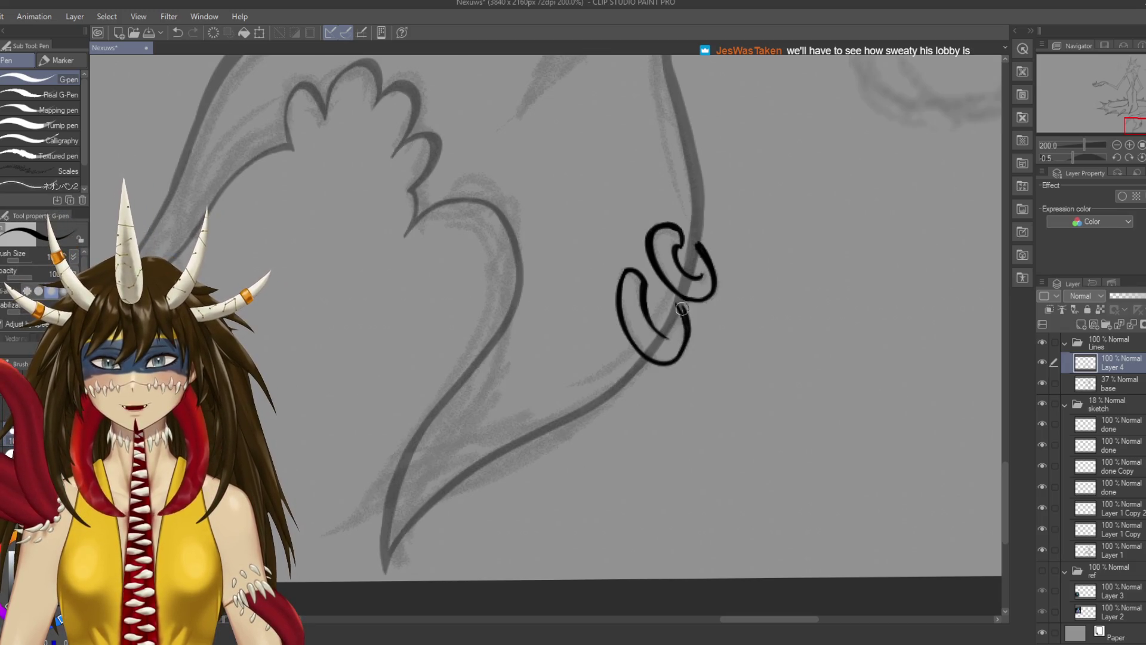
key("ctrl+z")
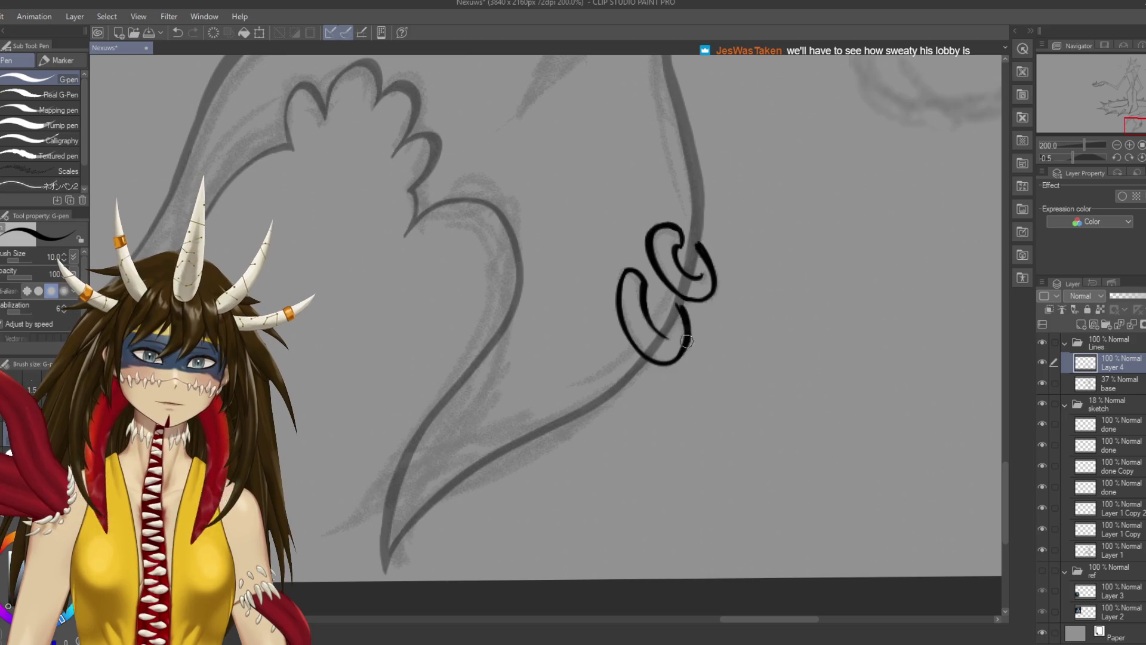
left_click_drag(687, 342, 689, 345)
key("ctrl+s")
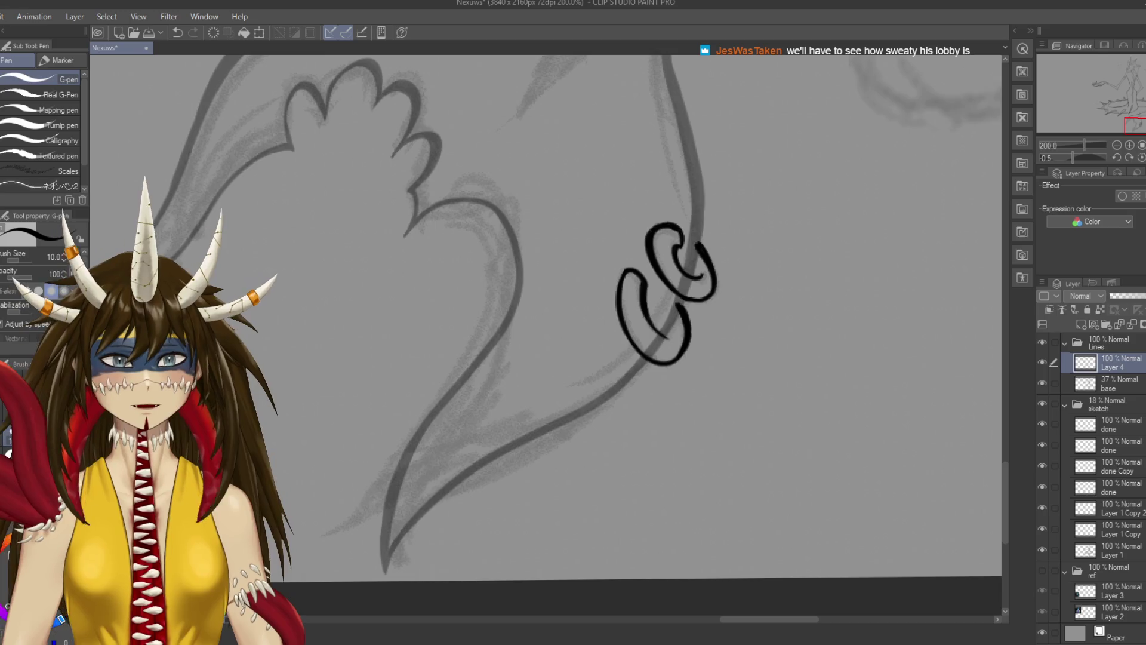
left_click(1110, 383)
Raise the base layer's opacity to 100% and save
left_click_drag(1122, 296, 1143, 296)
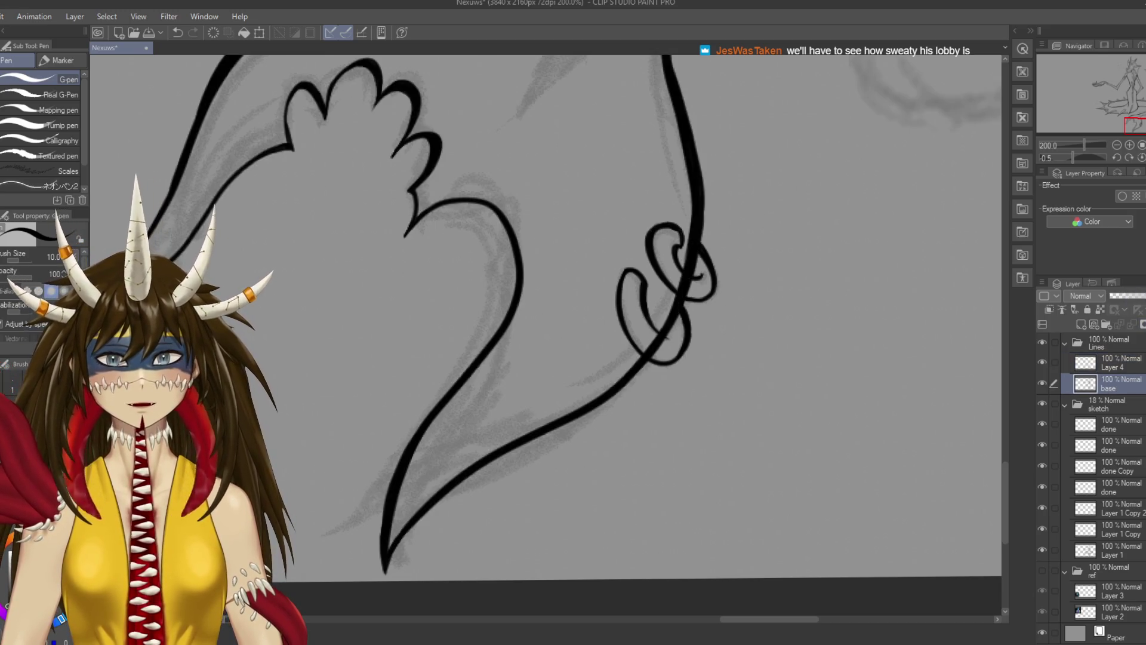
key("e")
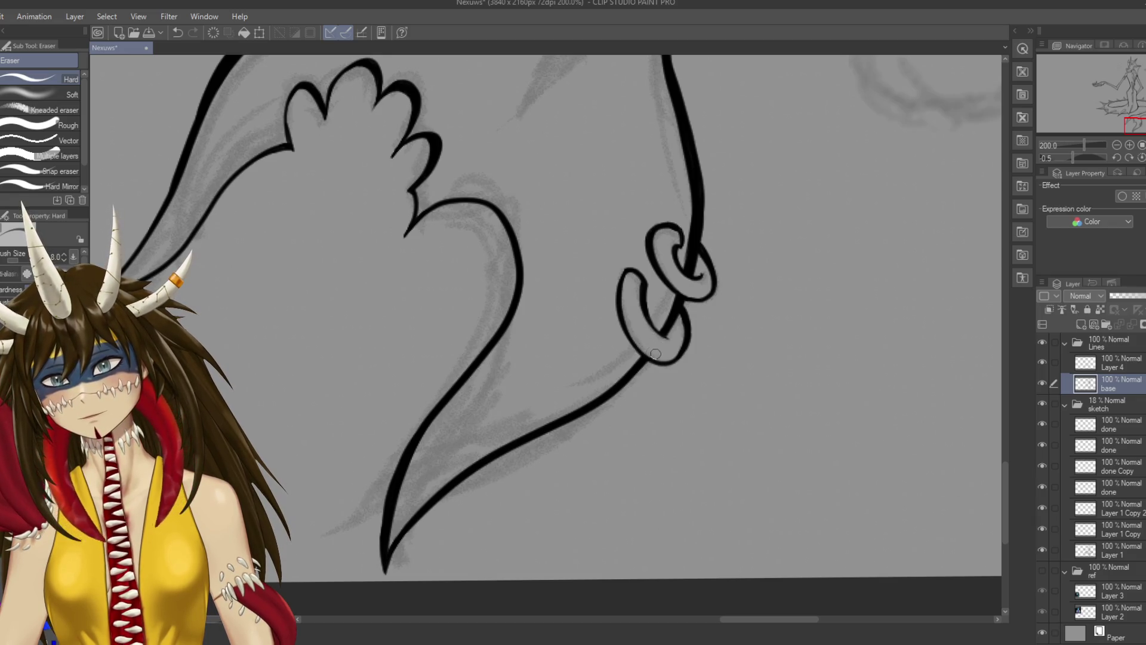
key("ctrl+s")
Zoom out and roughly circle the figure's shoulder with the G-pen
scroll(655, 354, "down", 2)
scroll(655, 353, "down", 2)
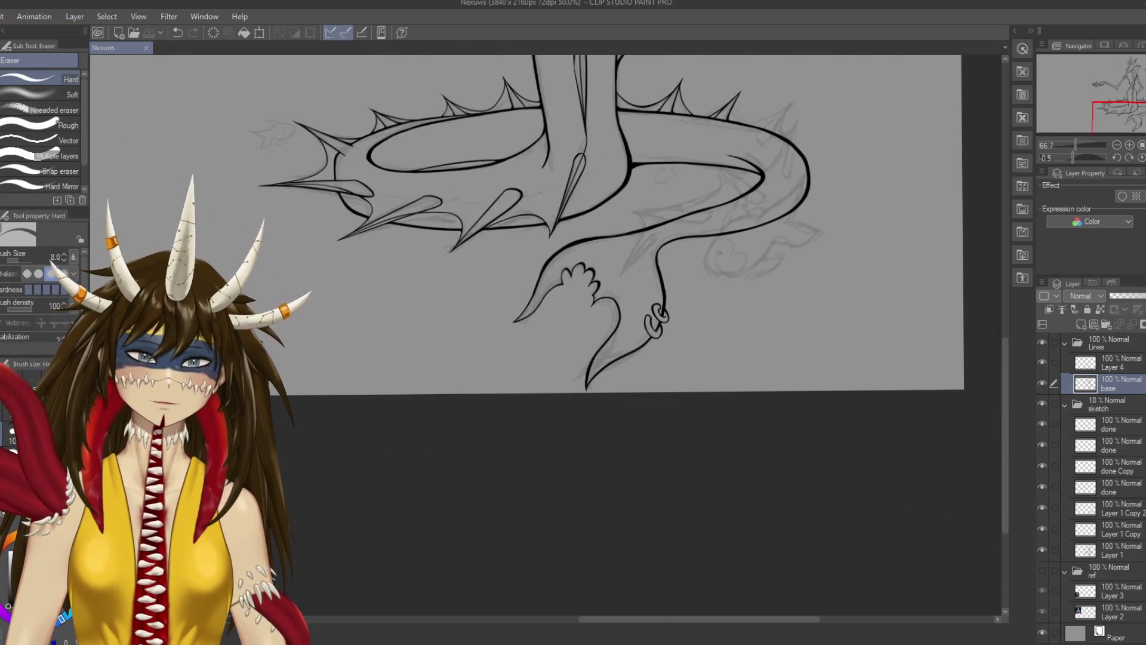
scroll(639, 352, "down", 1)
scroll(639, 352, "down", 1)
scroll(639, 352, "down", 1)
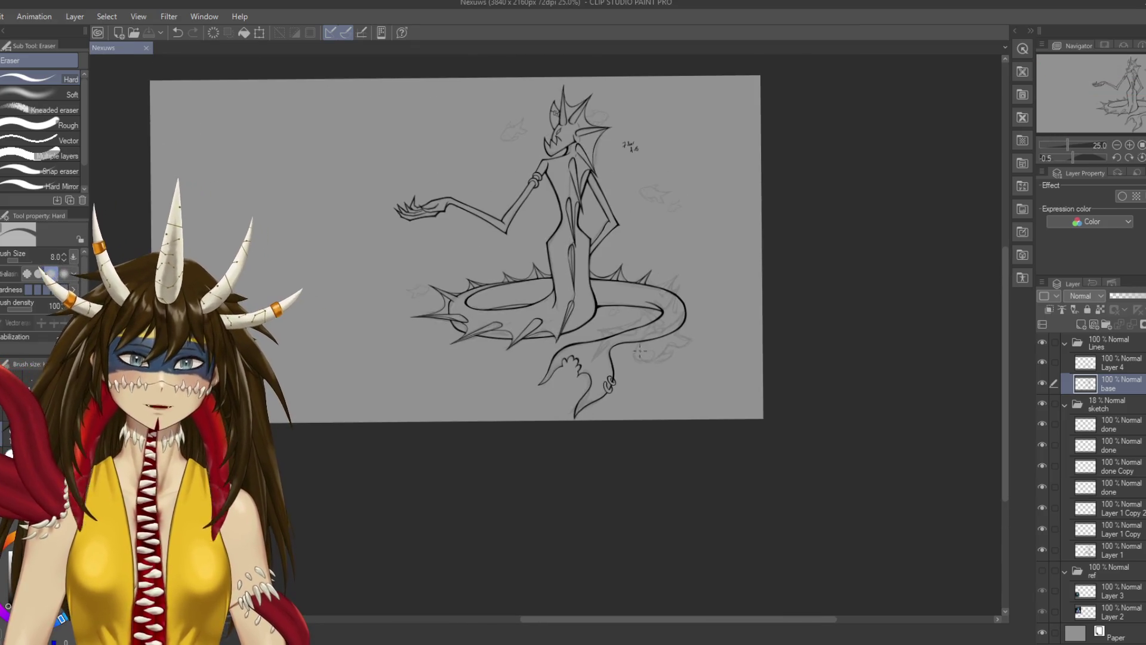
key("p")
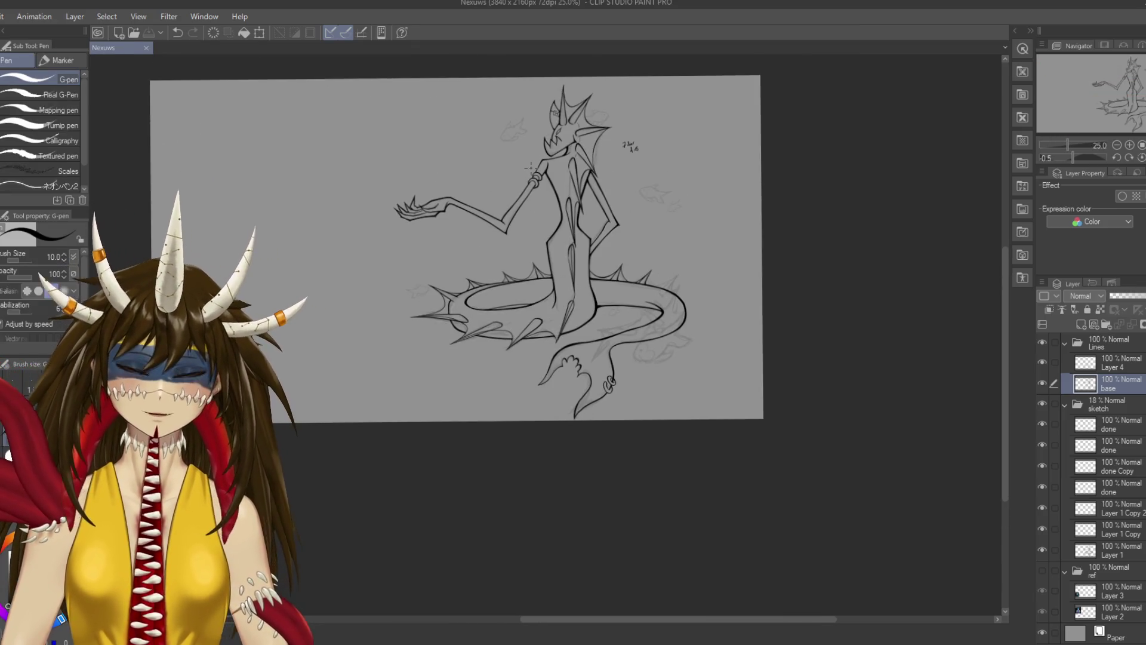
left_click_drag(531, 161, 529, 164)
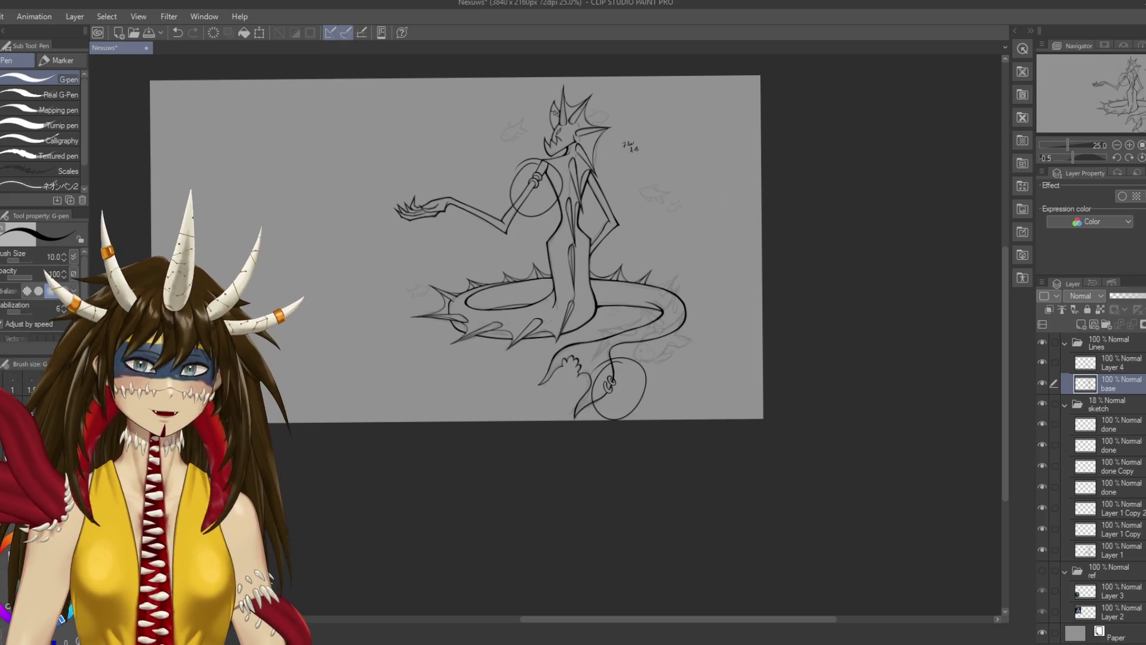
Undo the rough marking circles and bring the body and spiked tail into view
key("ctrl+z")
key("ctrl+z")
scroll(661, 470, "up", 2)
scroll(661, 470, "up", 2)
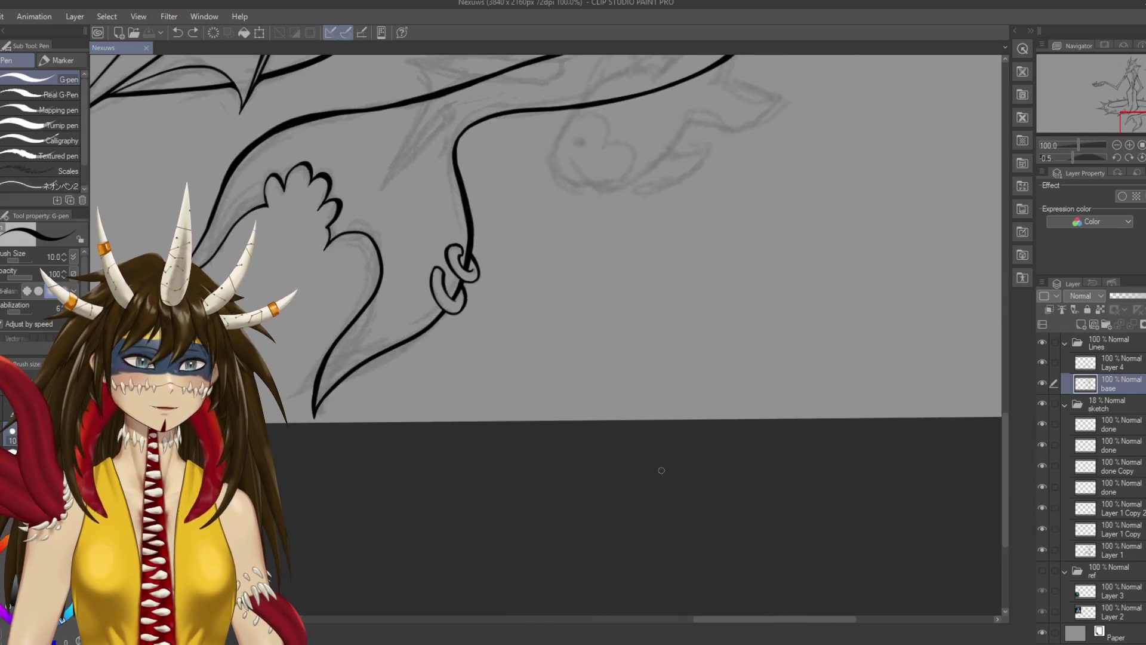
left_click_drag(538, 238, 523, 561)
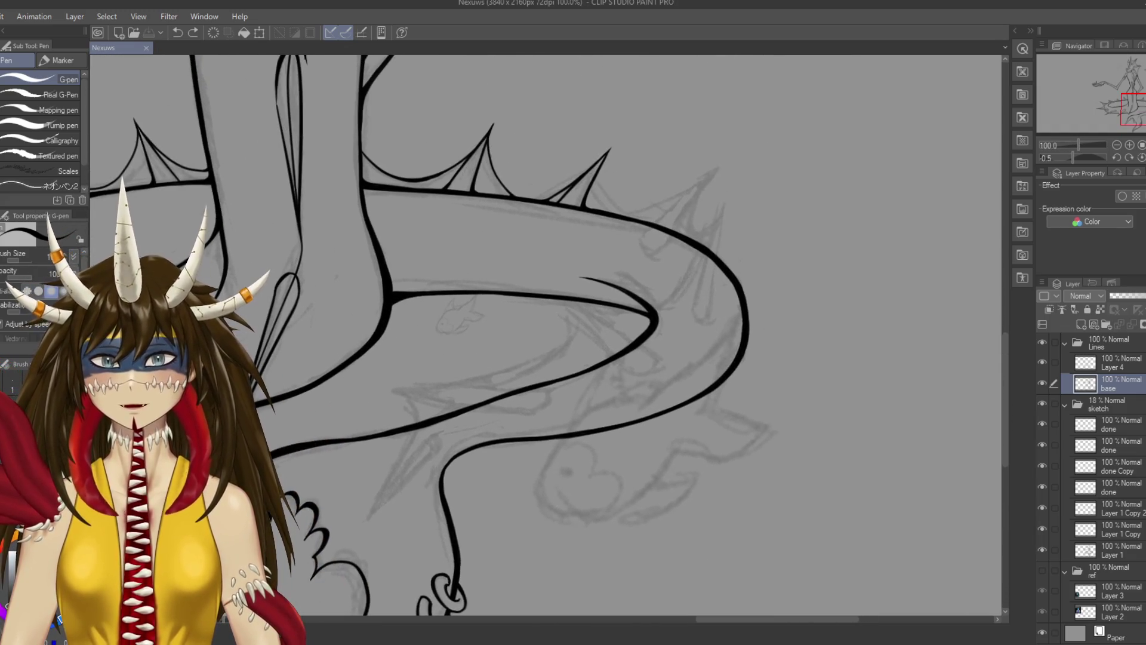
Make Layer 4 the drawing layer and zoom in on the tail
left_click(1116, 362)
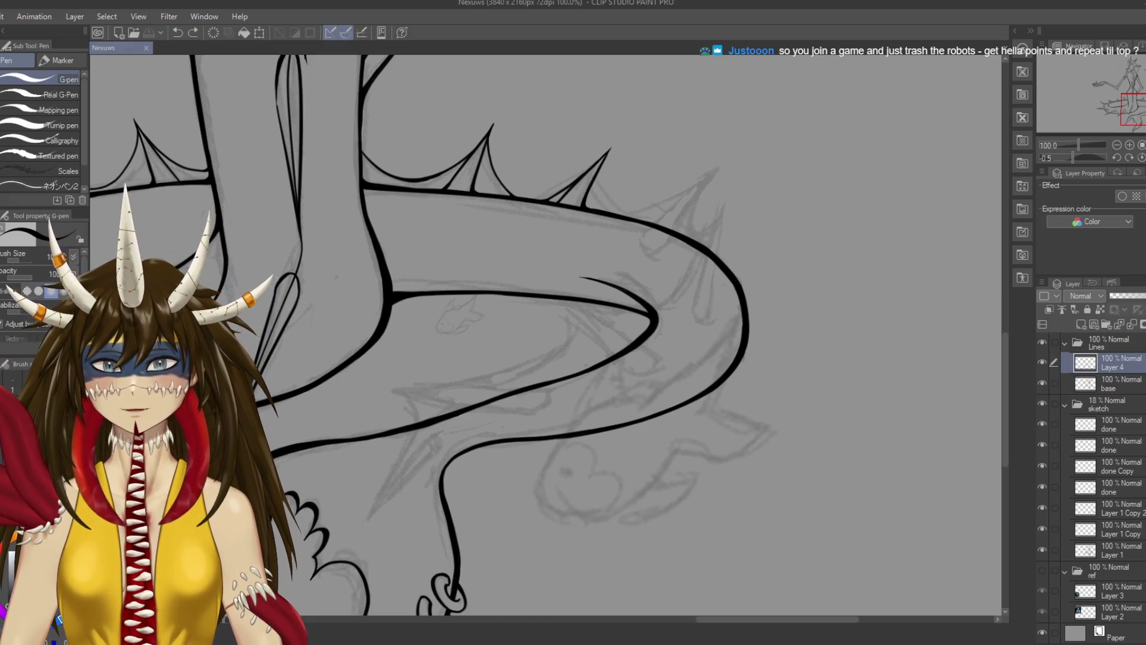
scroll(546, 334, "up", 5)
scroll(547, 334, "up", 10)
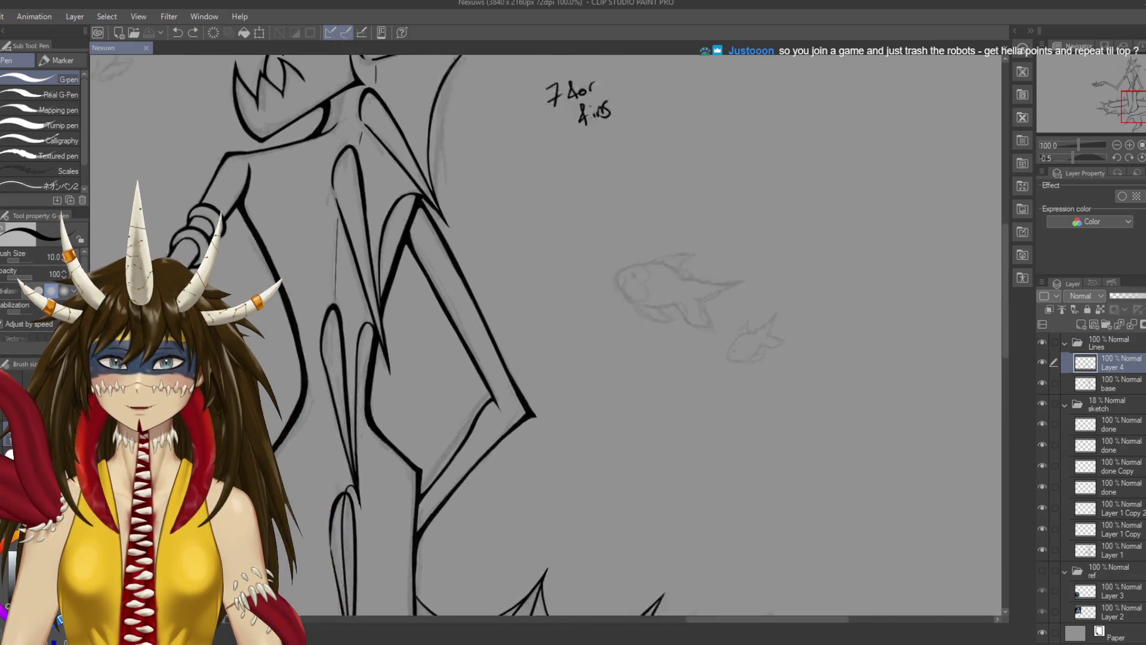
scroll(546, 334, "down", 2)
scroll(546, 334, "down", 2)
scroll(546, 334, "down", 5)
scroll(546, 334, "down", 5)
scroll(700, 517, "down", 5)
scroll(700, 517, "down", 2)
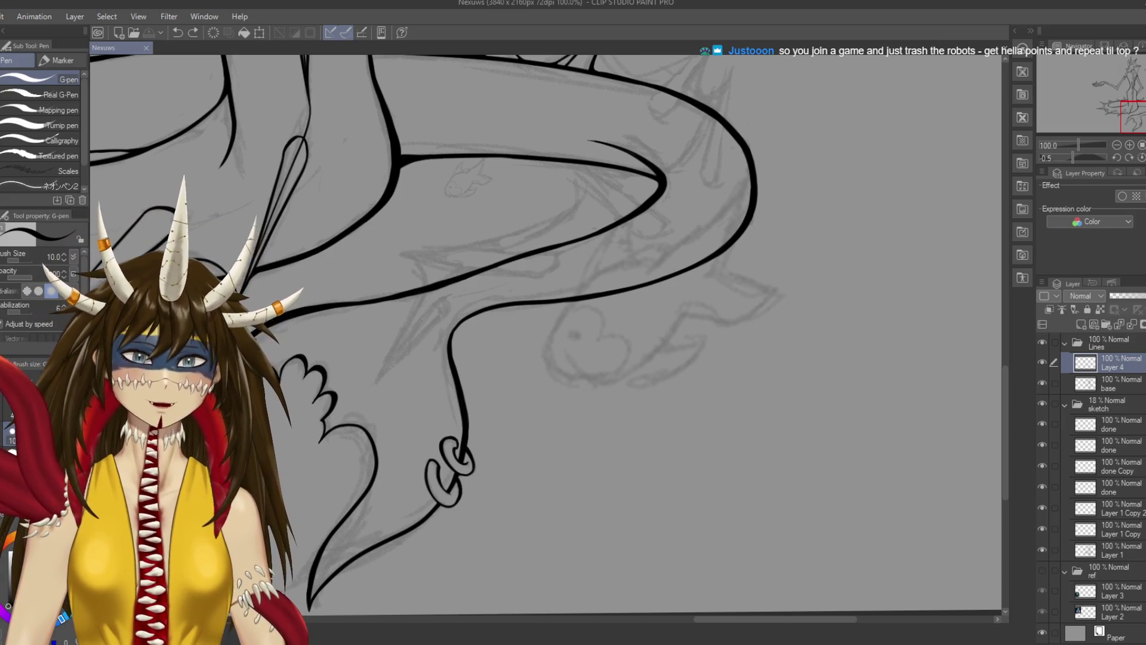
scroll(579, 137, "up", 3)
scroll(578, 137, "up", 2)
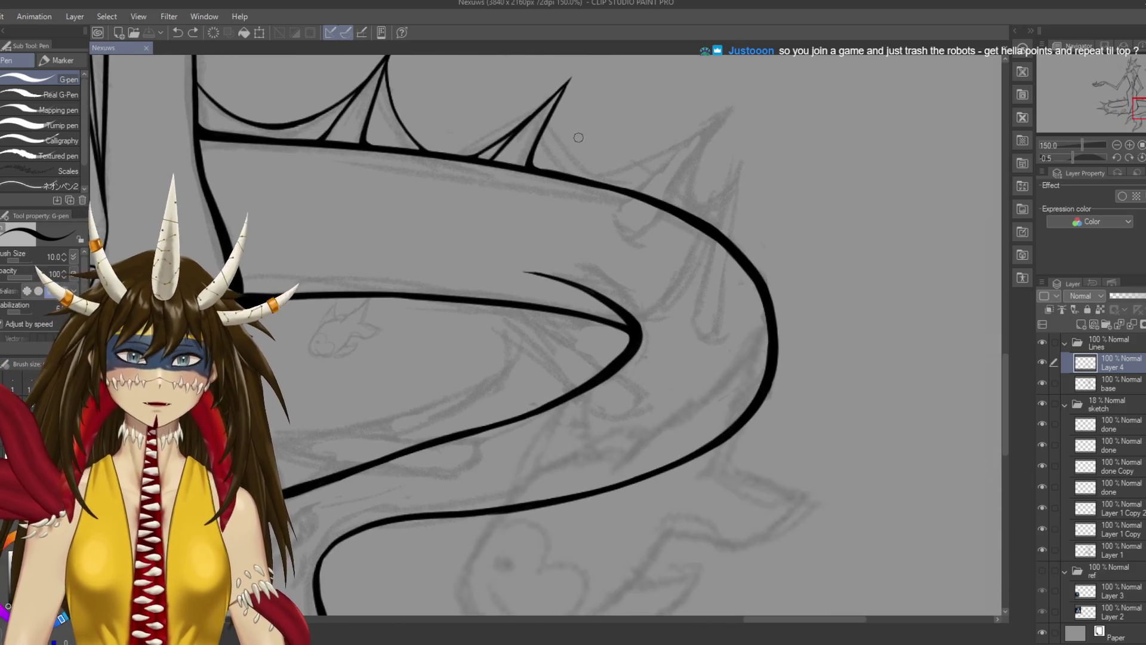
Draw the first side of a new pointed spike on the tail's outer curve, then save
mouse_move(578, 138)
left_mouse_down()
mouse_move(620, 192)
mouse_move(712, 126)
left_mouse_up()
key("ctrl+z")
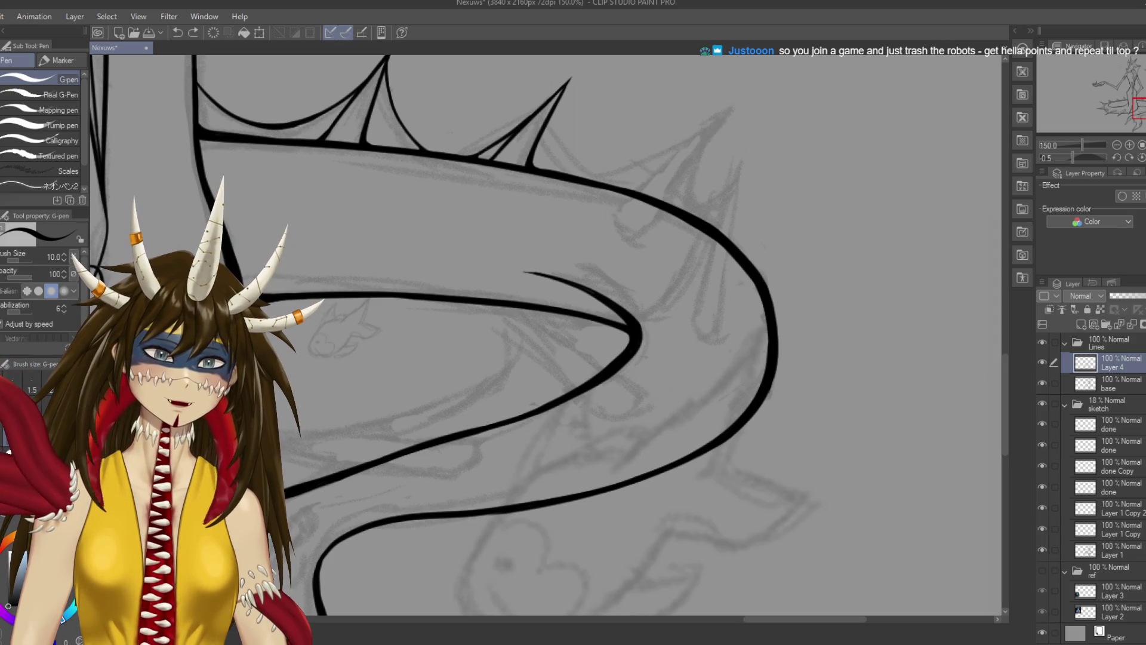
left_click_drag(633, 191, 738, 98)
key("ctrl+z")
left_click_drag(682, 148, 738, 104)
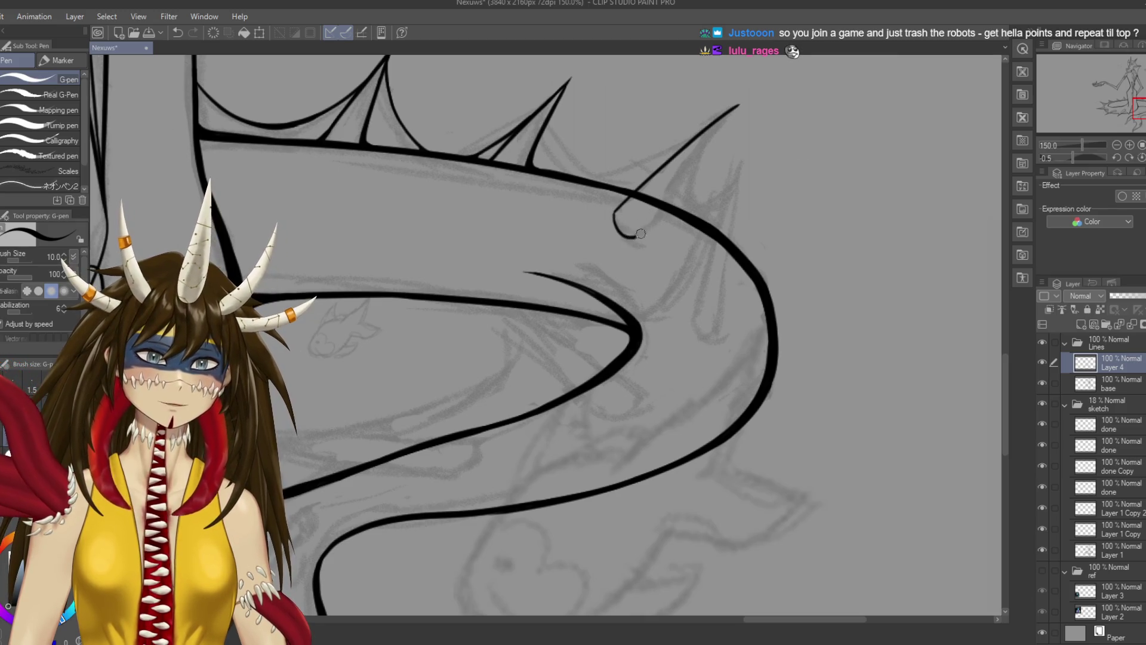
key("ctrl+z")
key("ctrl+s")
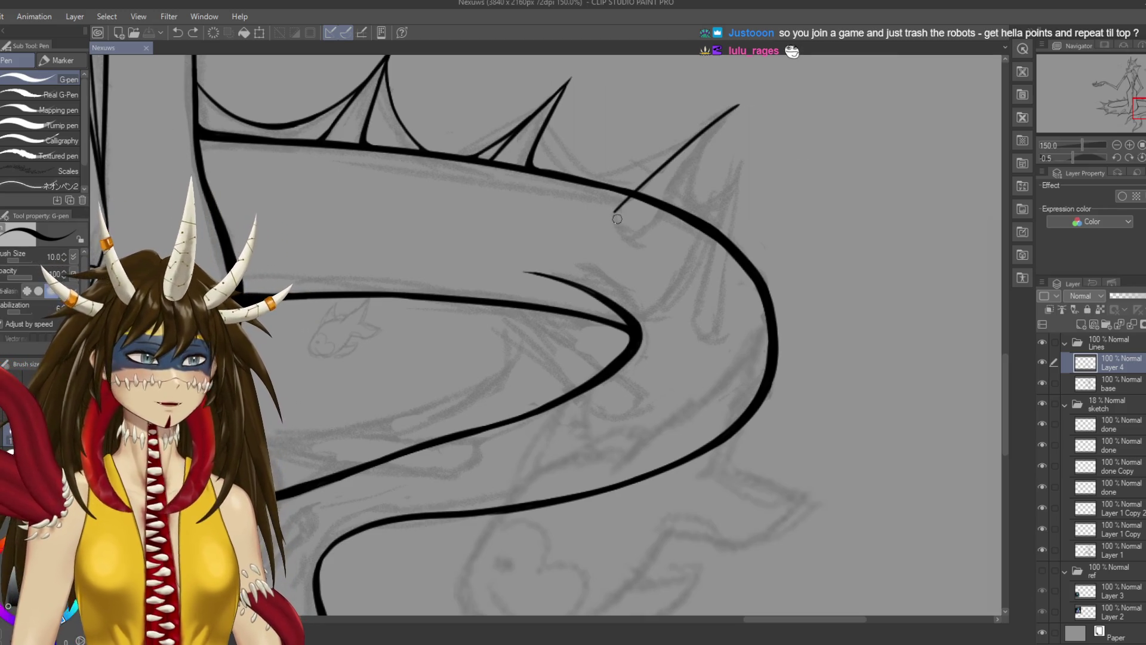
Ink the spike's second side up to its tip, redrawing it until it fits
left_click_drag(633, 234, 746, 110)
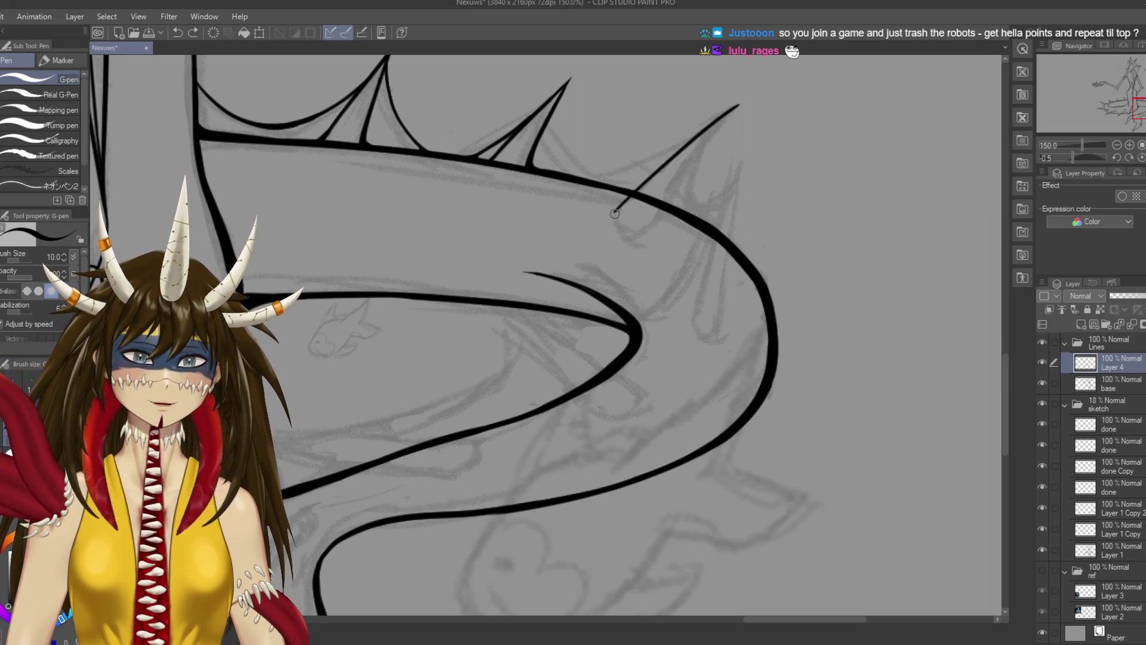
left_click_drag(639, 234, 754, 94)
key("ctrl+z")
left_click_drag(641, 232, 759, 88)
key("ctrl+z")
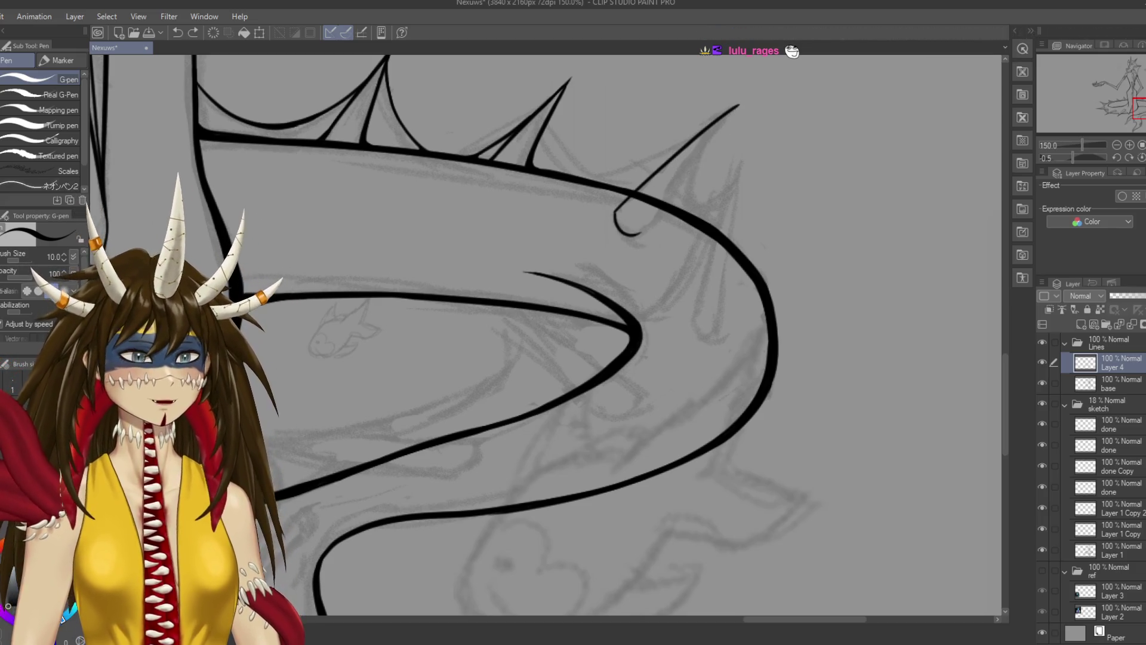
key("ctrl+s")
left_click_drag(642, 229, 737, 107)
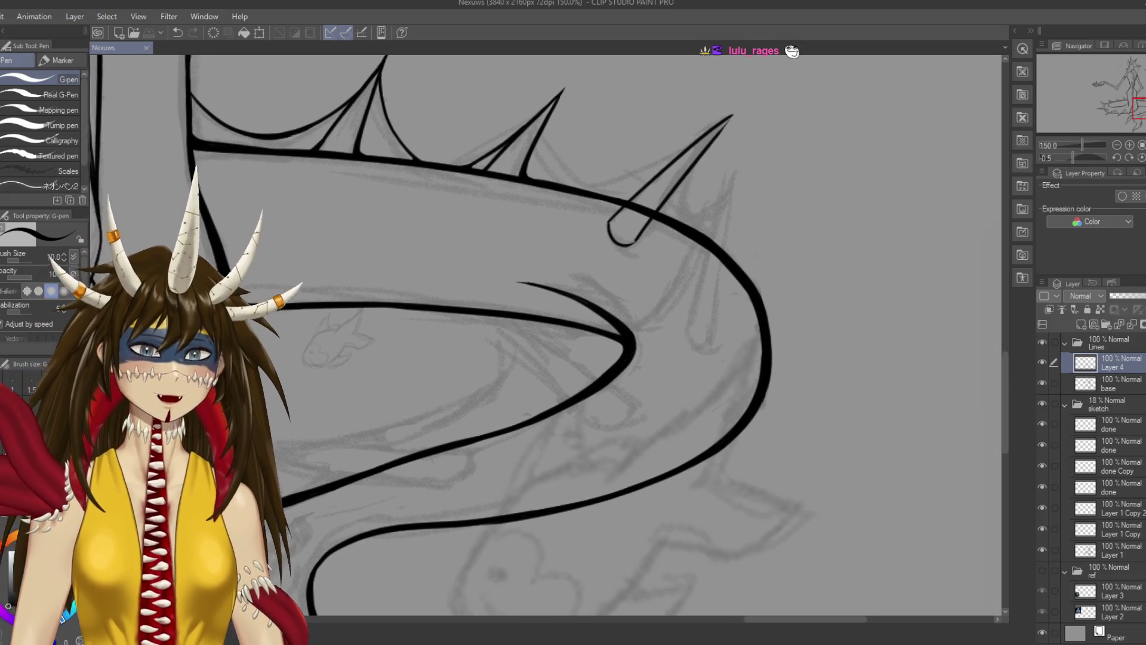
Centre the view on the new spike, try extending its tip, undo it and save
left_click_drag(587, 356, 564, 387)
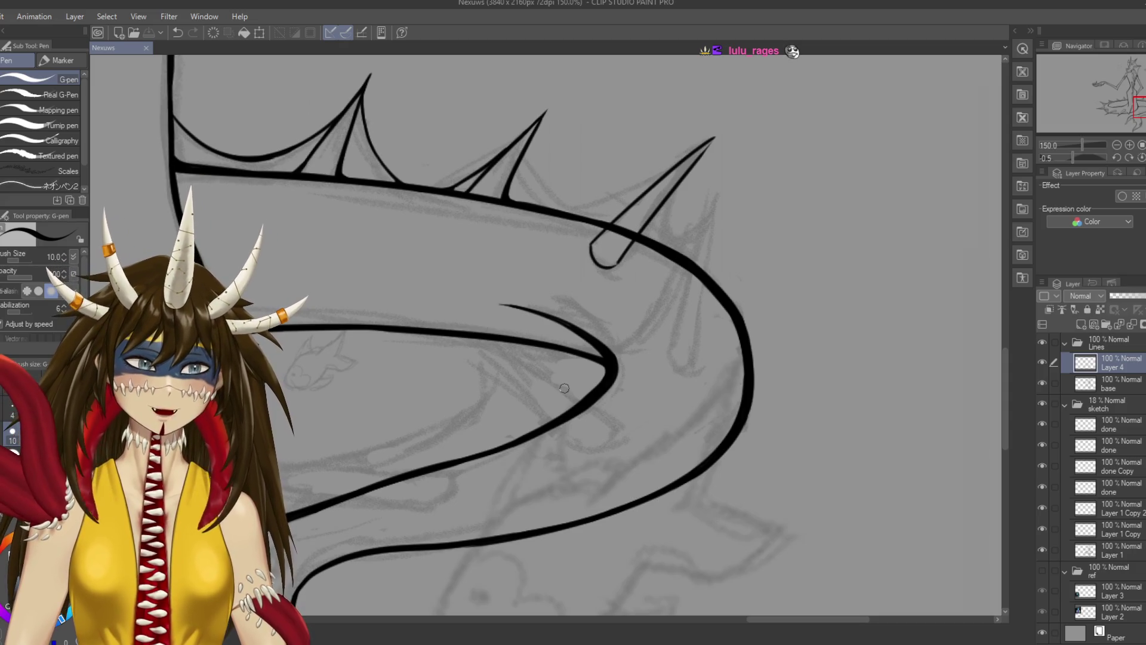
scroll(564, 388, "up", 1)
mouse_move(615, 179)
left_mouse_down()
mouse_move(636, 163)
mouse_move(603, 211)
left_mouse_up()
mouse_move(753, 87)
left_mouse_down()
mouse_move(739, 103)
mouse_move(761, 84)
left_mouse_up()
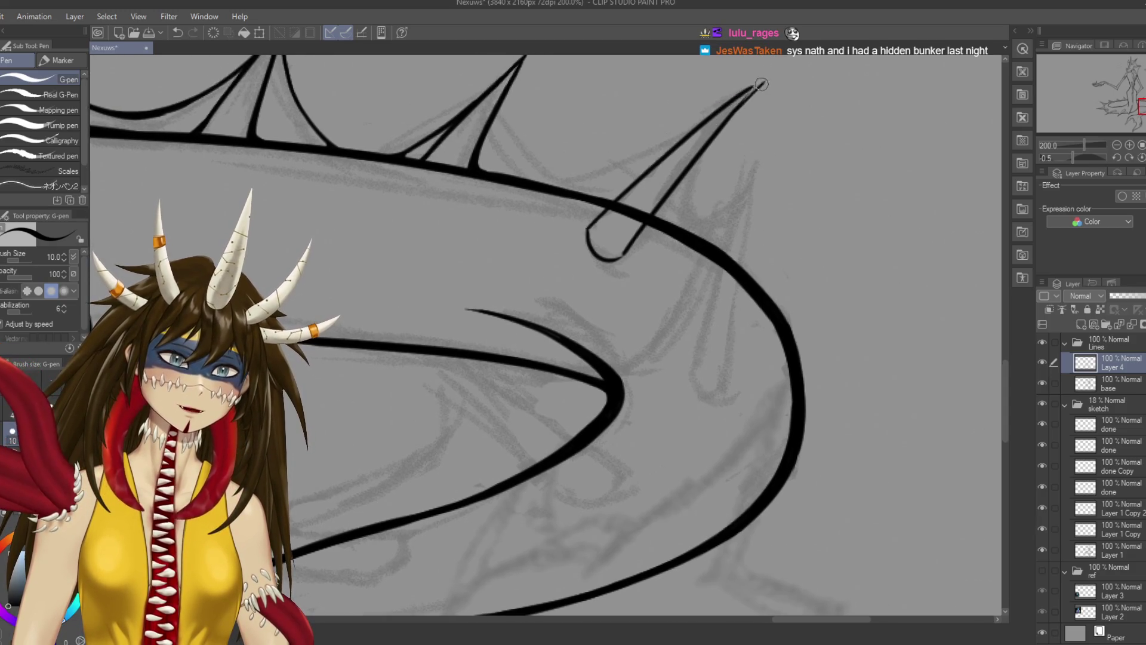
key("ctrl+z")
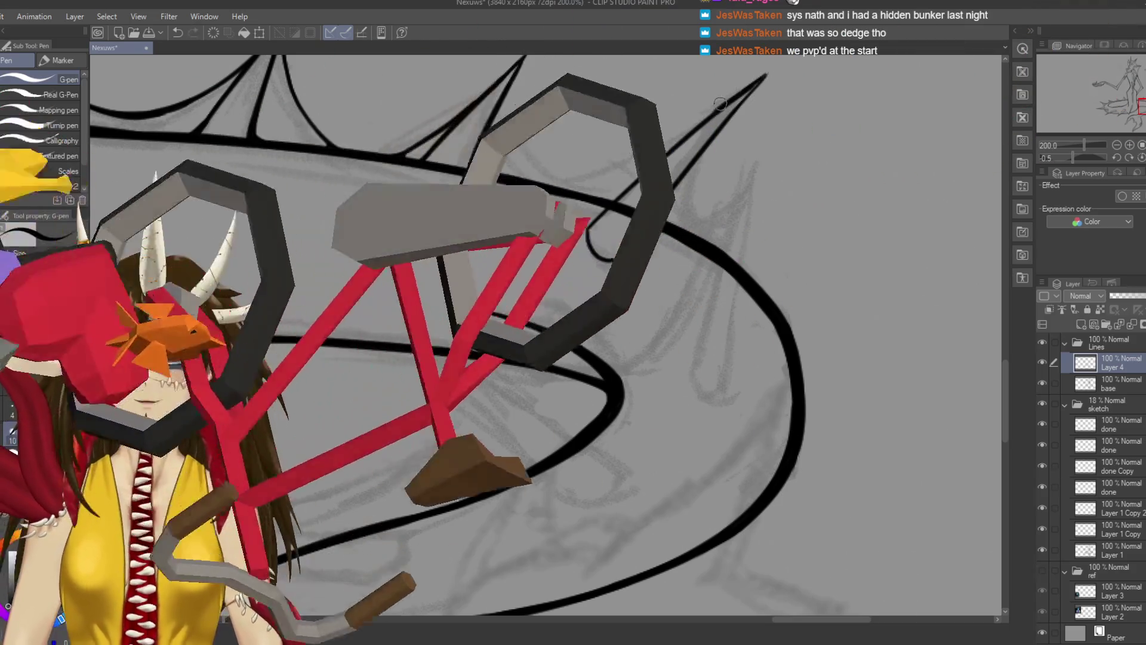
key("ctrl+s")
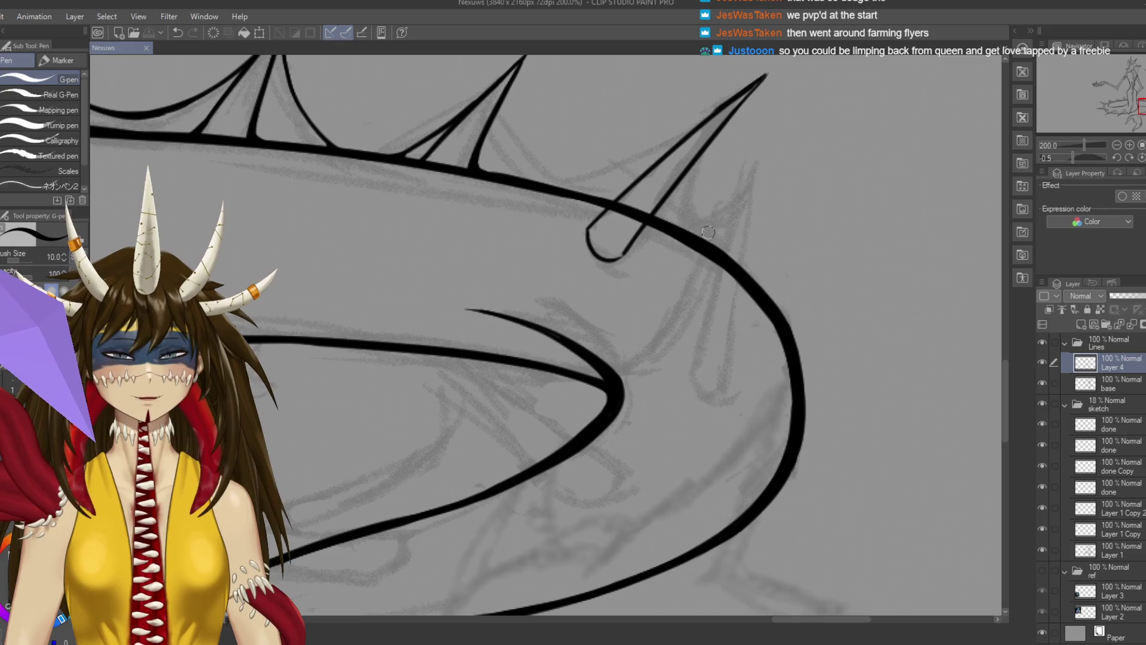
Erase the body outline crossing the spike's base with the Hard eraser
key("e")
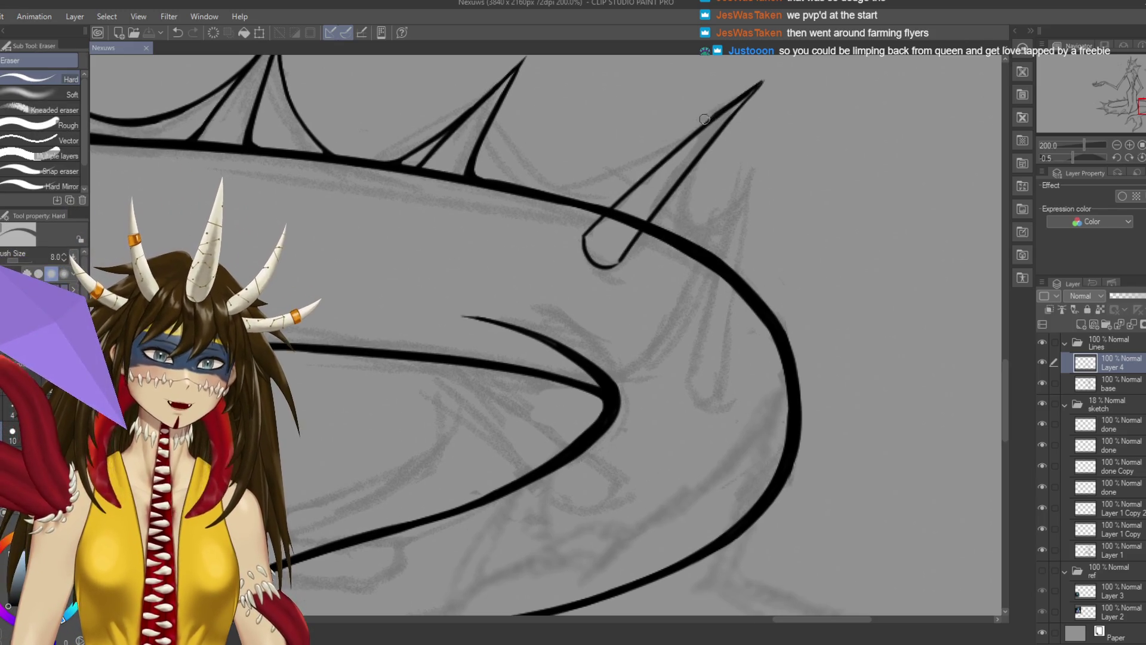
key("p")
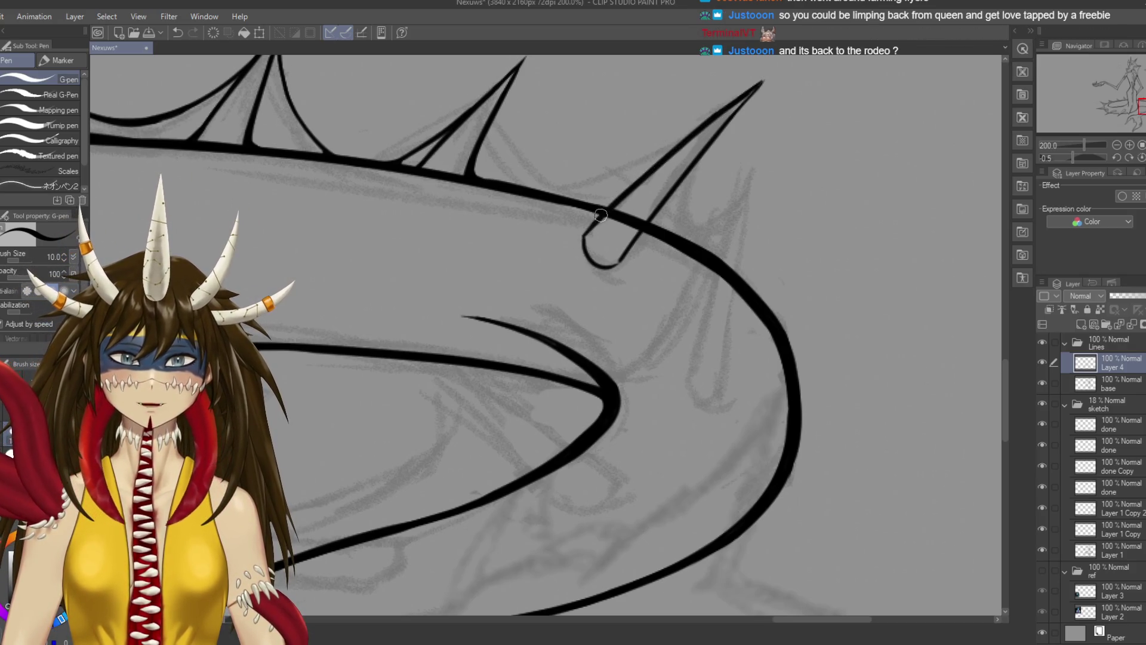
key("ctrl+s")
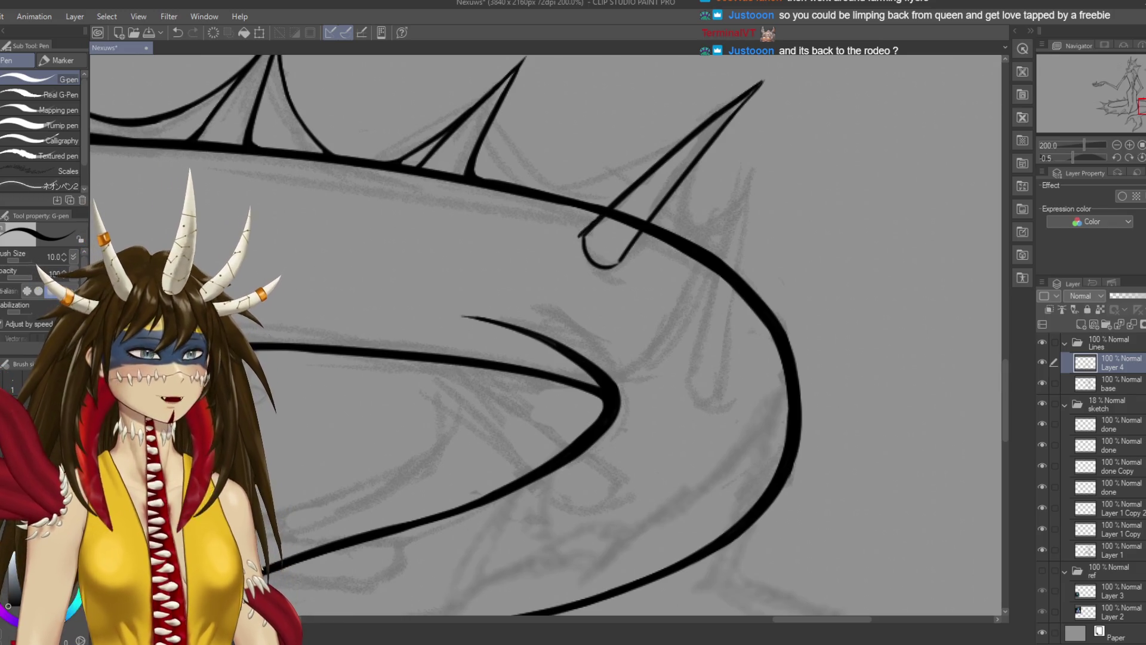
scroll(621, 267, "down", 1)
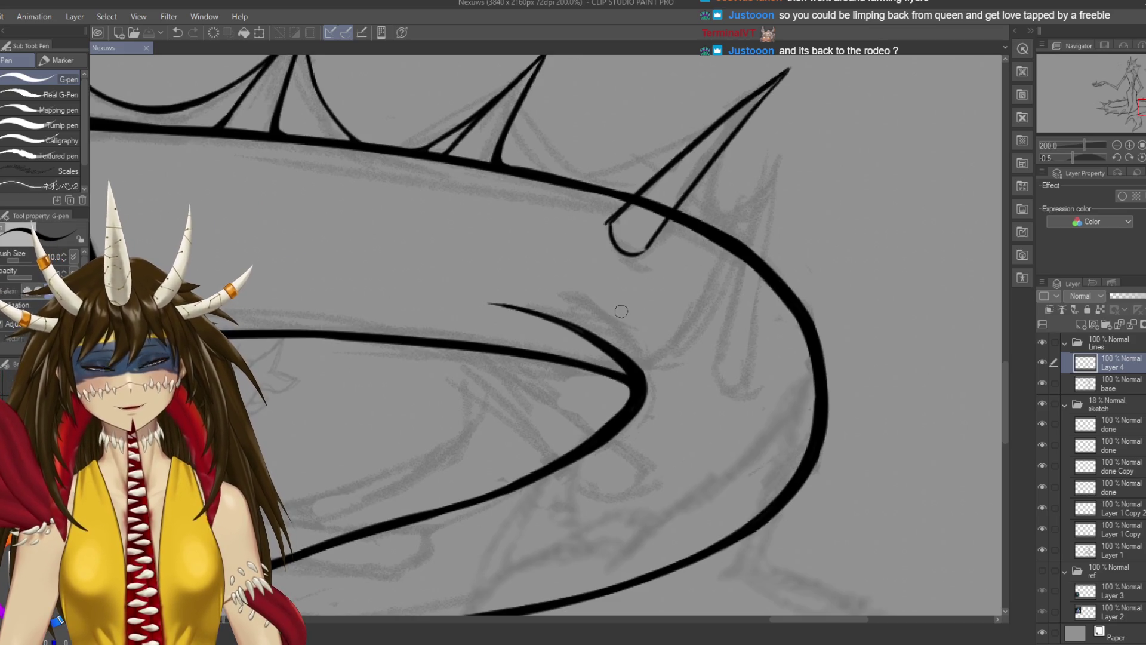
key("ctrl+z")
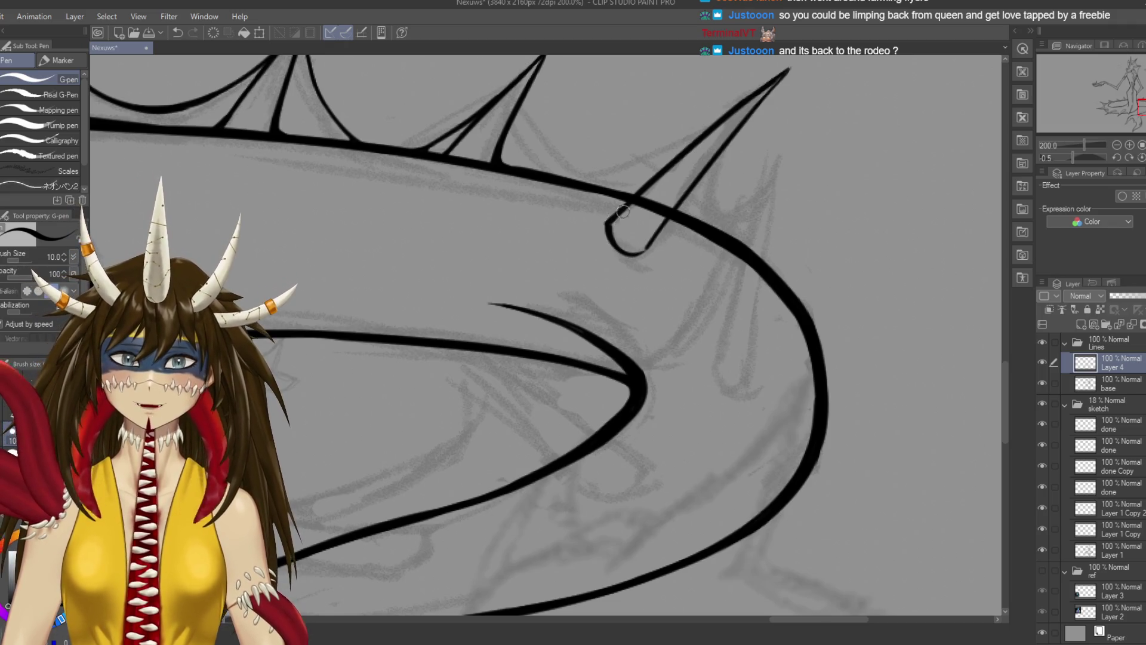
left_click_drag(794, 65, 760, 103)
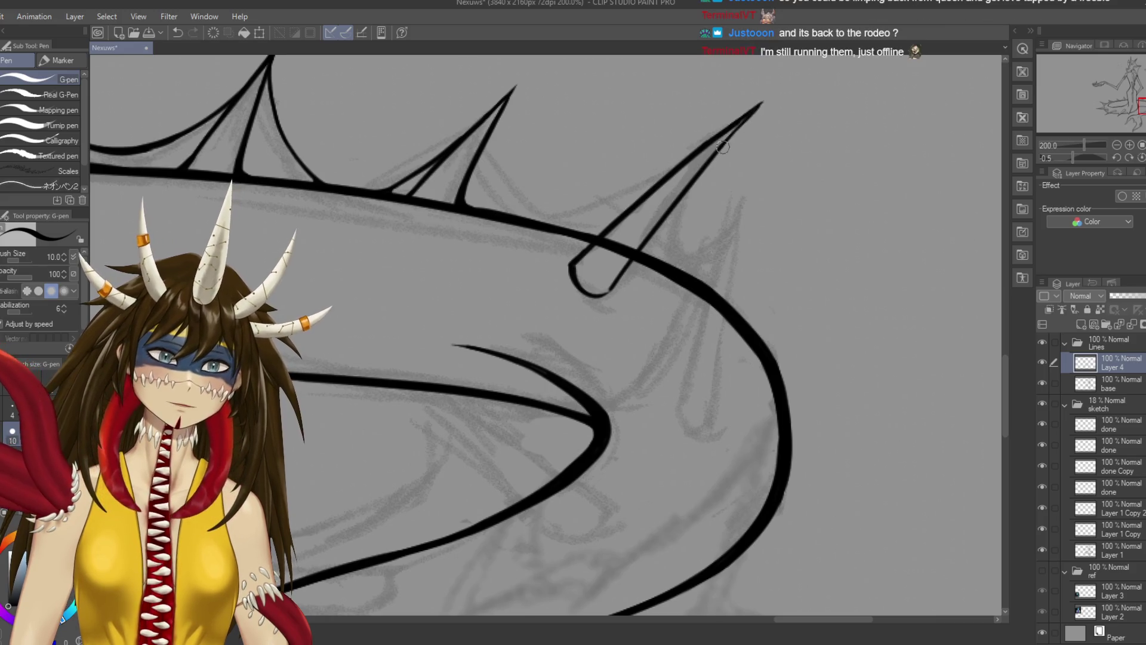
key("e")
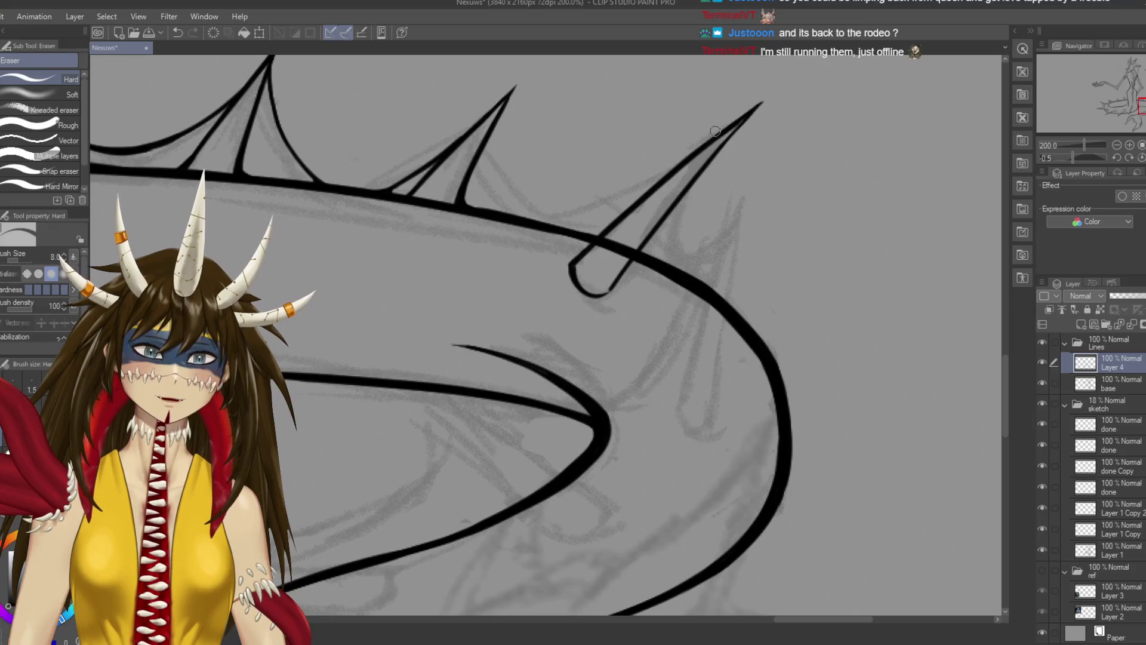
key("alt+bracketleft")
left_click(615, 245)
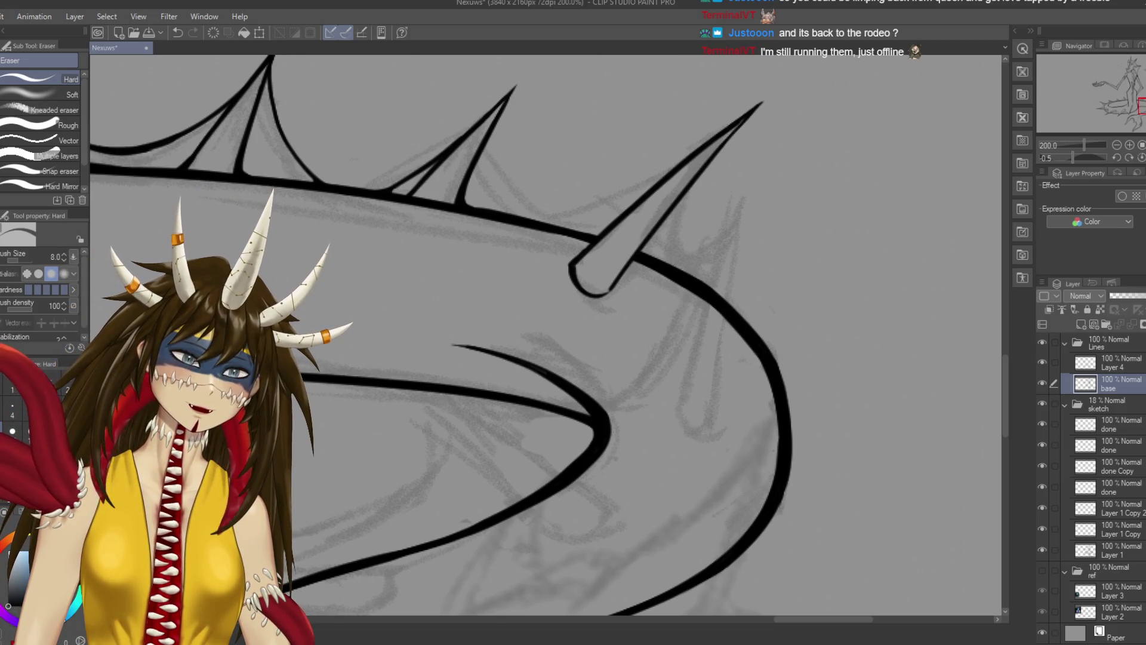
Ink a curve linking the middle spike to the large spike, re-ink its thin line, and save
key("ctrl+s")
key("p")
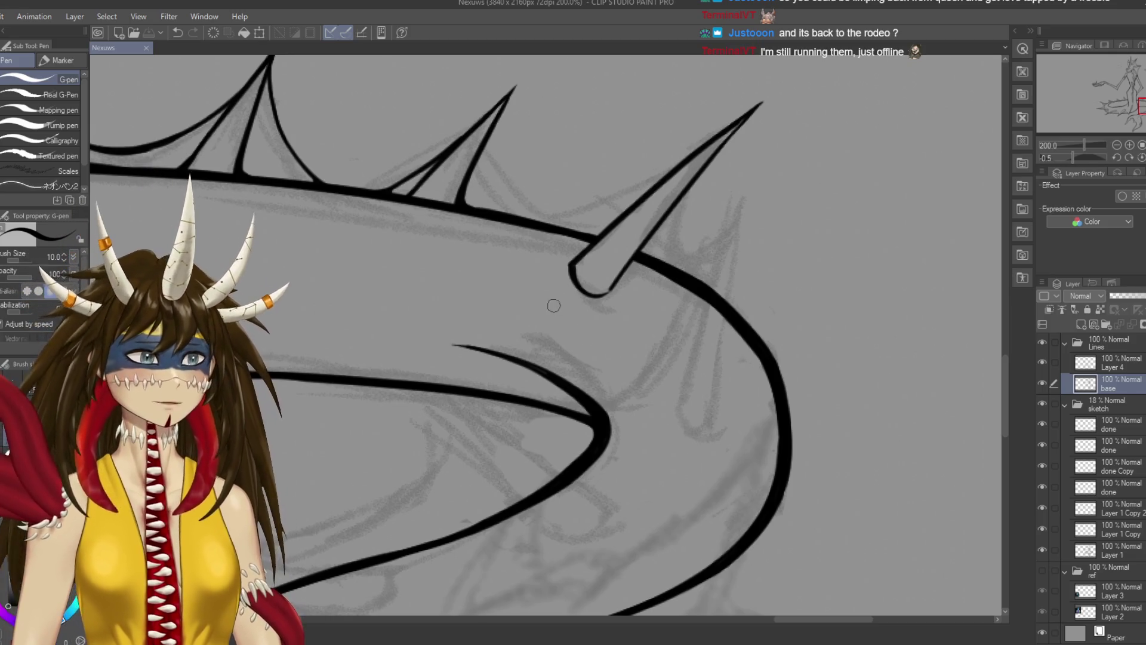
key("ctrl+z")
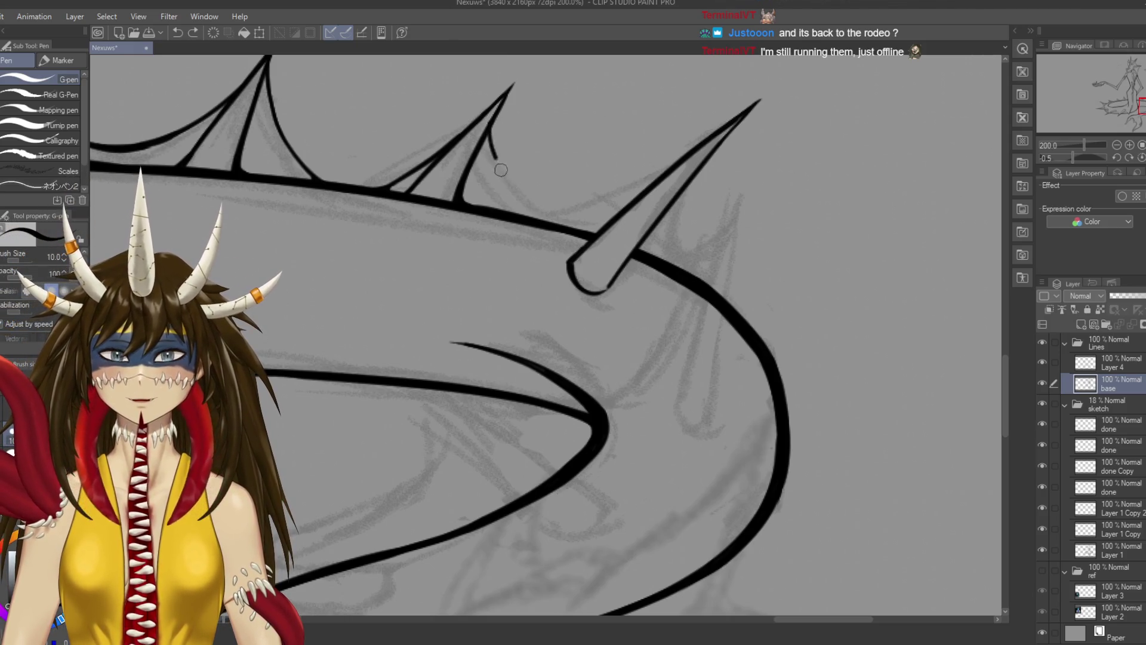
mouse_move(492, 123)
left_mouse_down()
mouse_move(499, 164)
mouse_move(557, 209)
mouse_move(659, 162)
left_mouse_up()
left_click_drag(573, 206, 674, 163)
key("ctrl+z")
left_click_drag(573, 206, 693, 148)
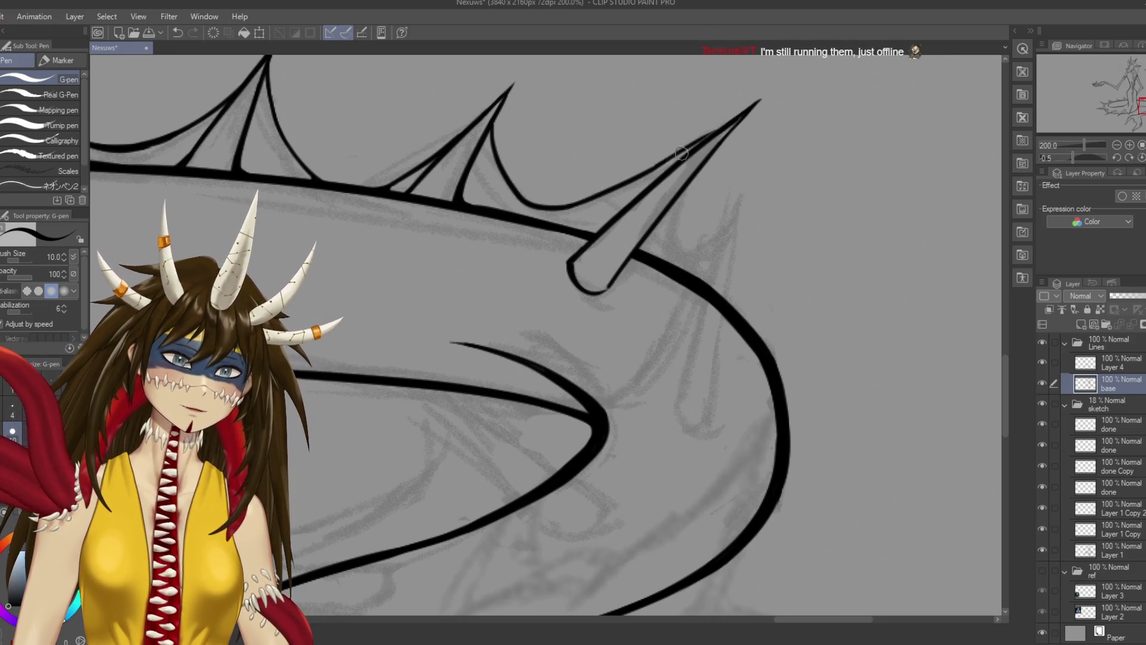
left_click_drag(693, 148, 673, 159)
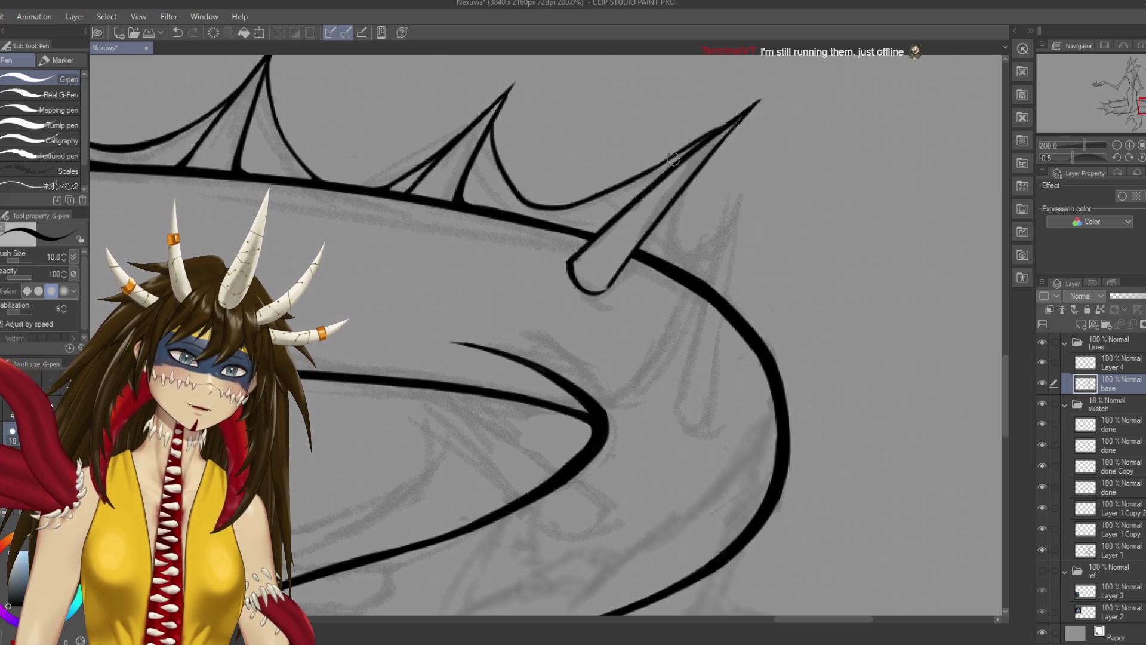
key("ctrl+s")
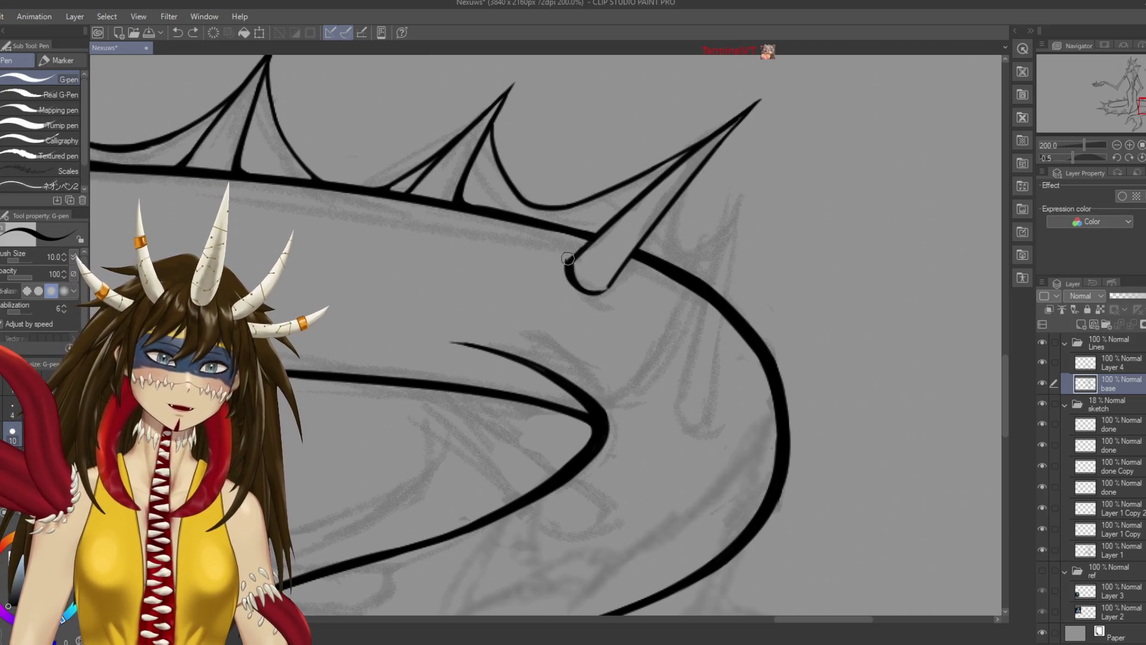
Ink the large spike's left edge and attempt a hooked base for a new spike
left_click_drag(567, 258, 652, 183)
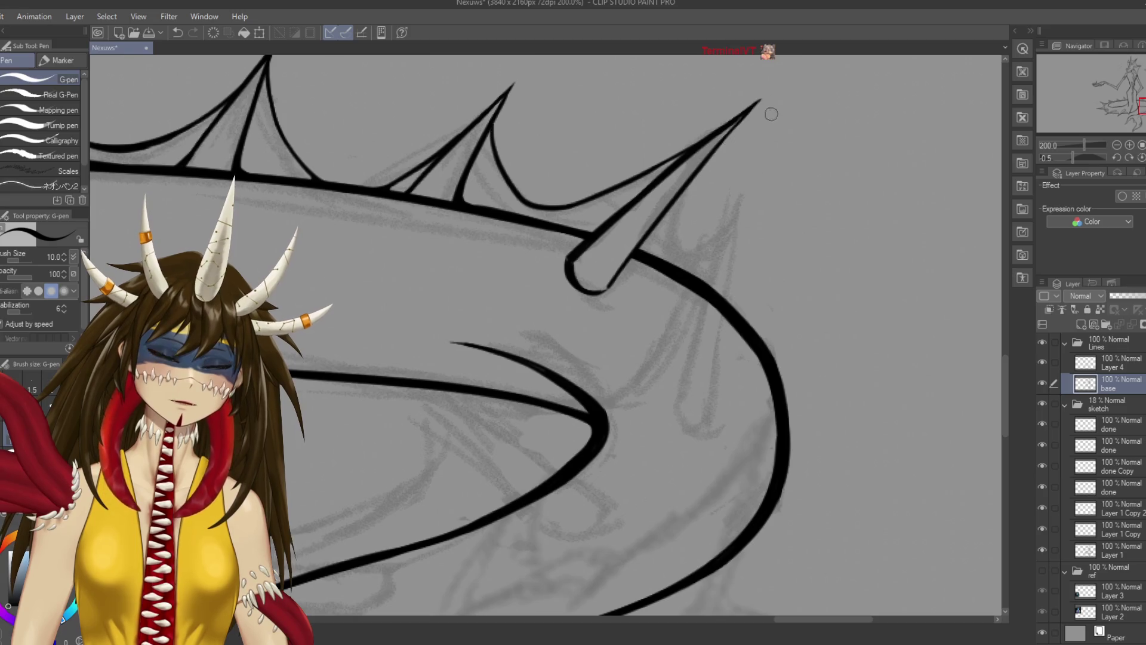
left_click(569, 259)
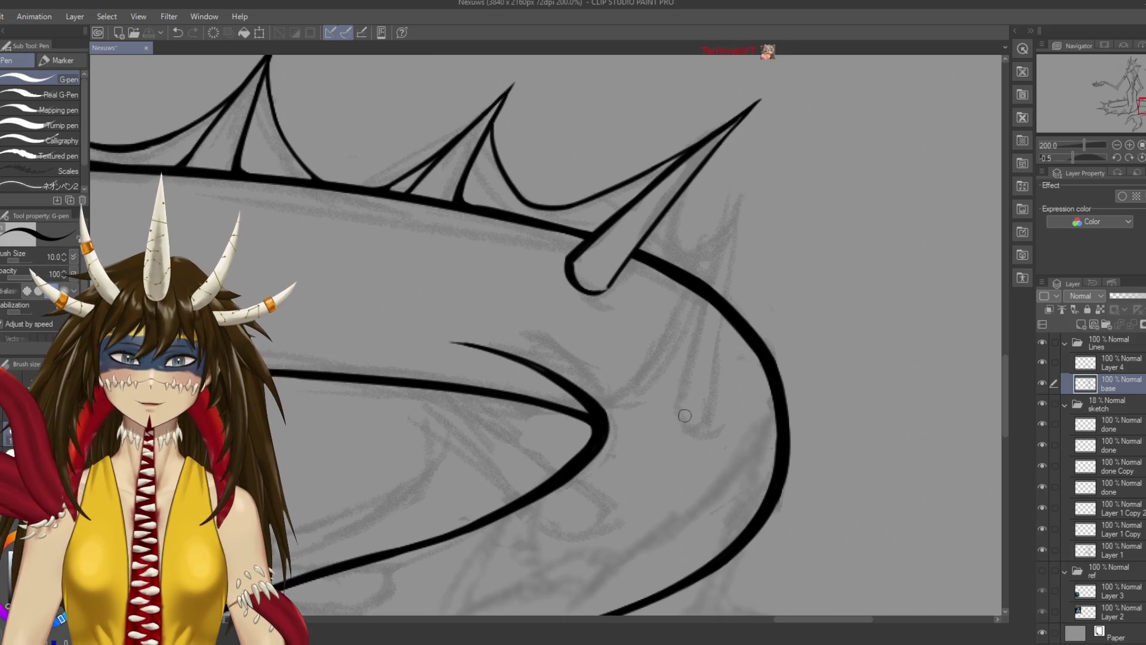
key("ctrl+z")
left_click_drag(685, 431, 699, 426)
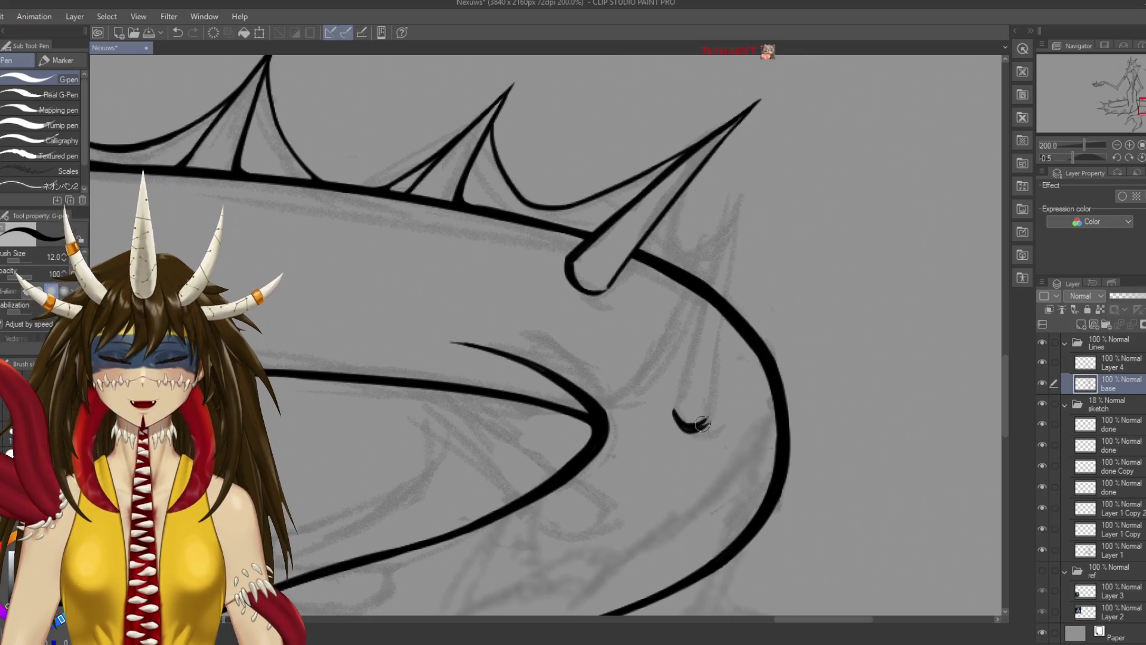
key("ctrl+z")
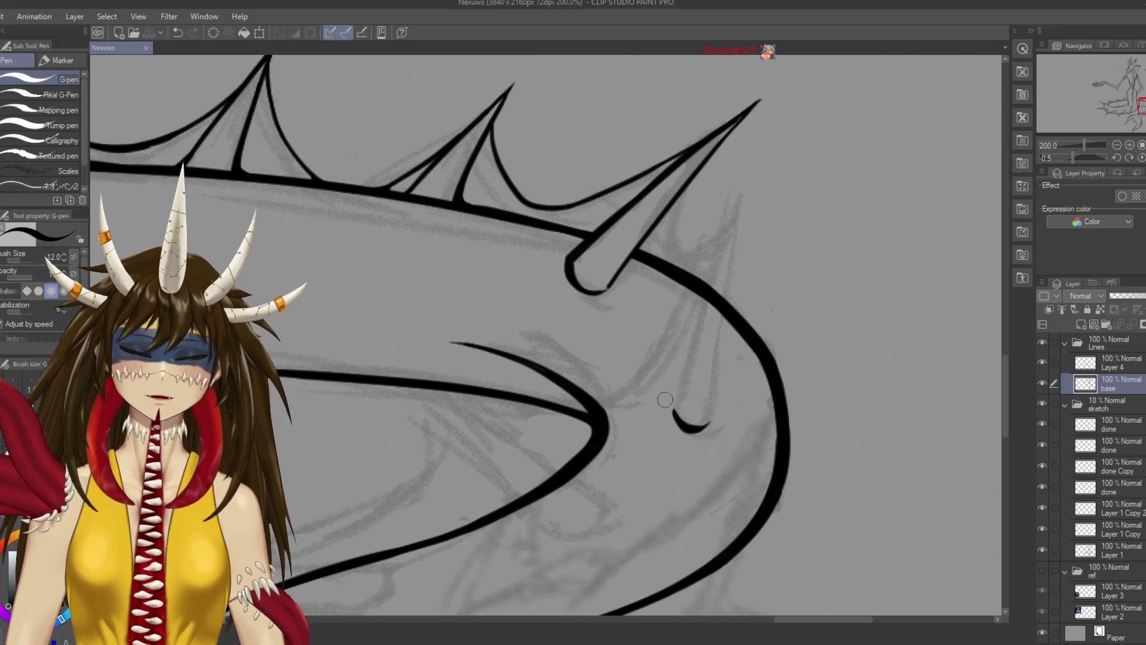
key("ctrl+y")
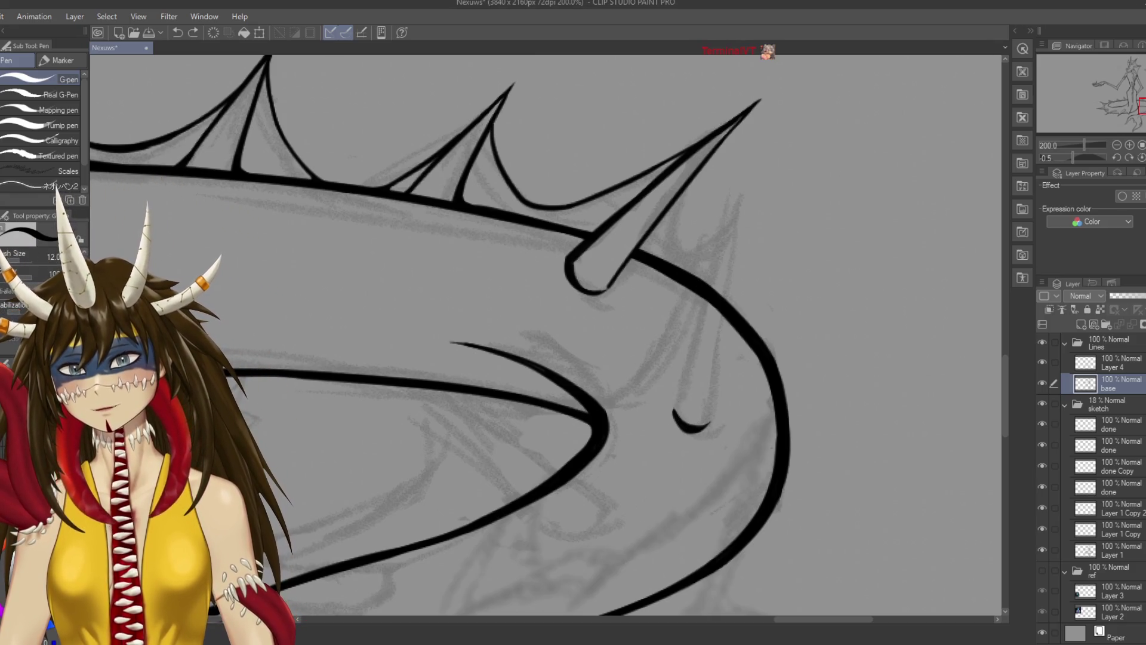
mouse_move(724, 230)
left_mouse_down()
mouse_move(678, 406)
mouse_move(735, 199)
left_mouse_up()
key("ctrl+z")
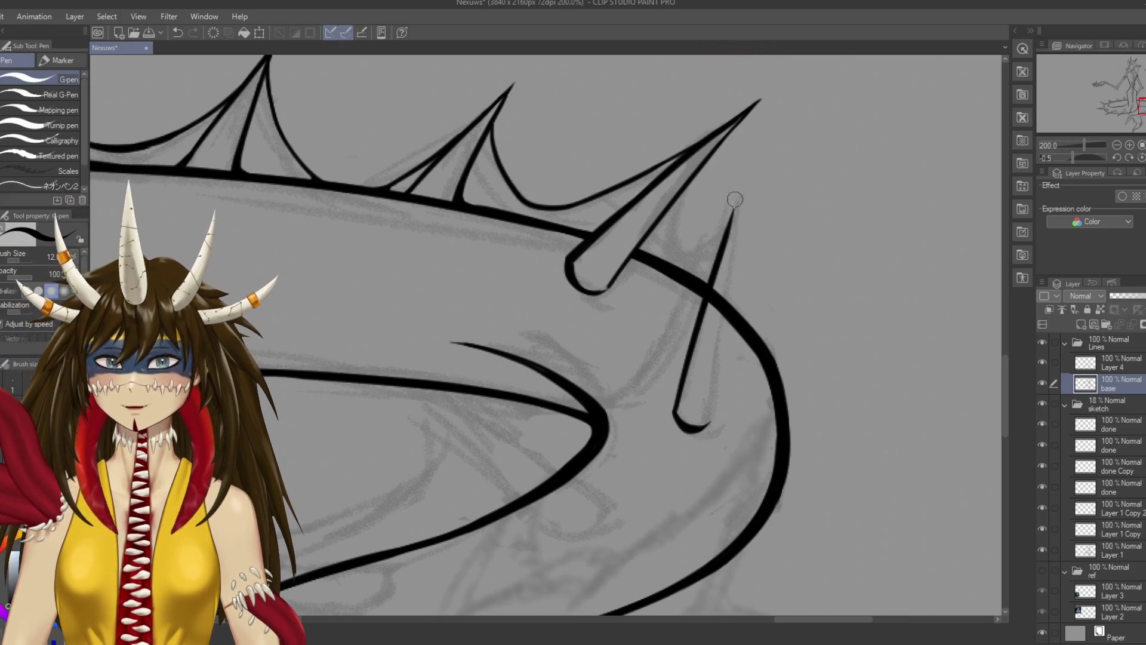
key("ctrl+z")
Draw the new spike's right edge up to its tip, discarding stray strokes, and save
left_click_drag(678, 408, 742, 206)
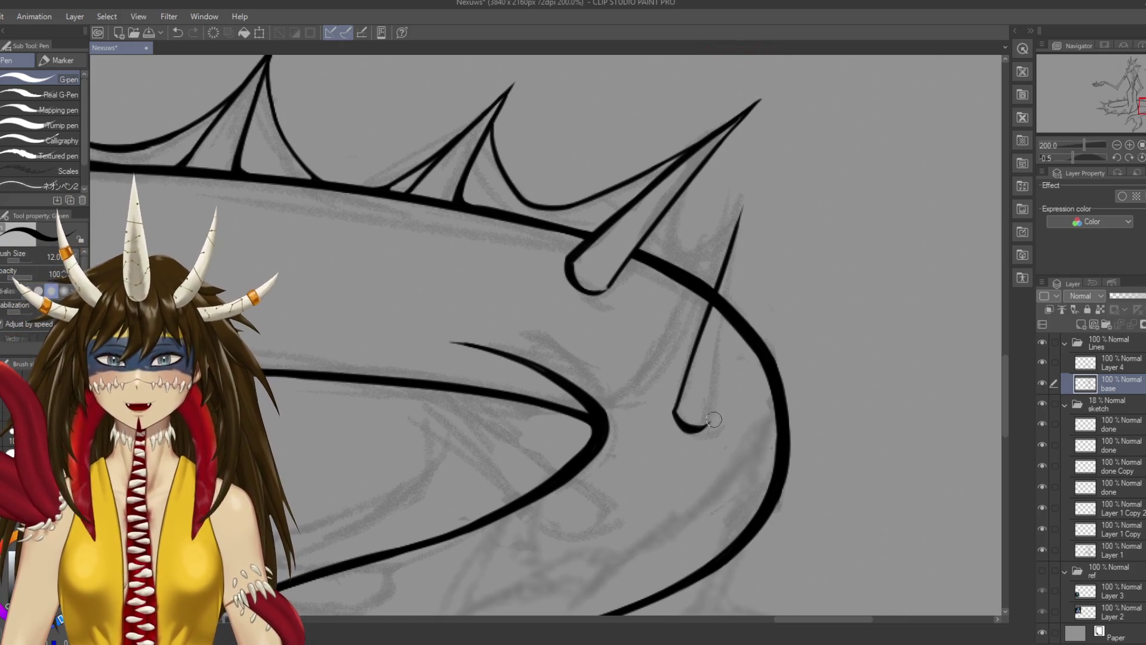
left_click_drag(710, 418, 743, 209)
key("ctrl+z")
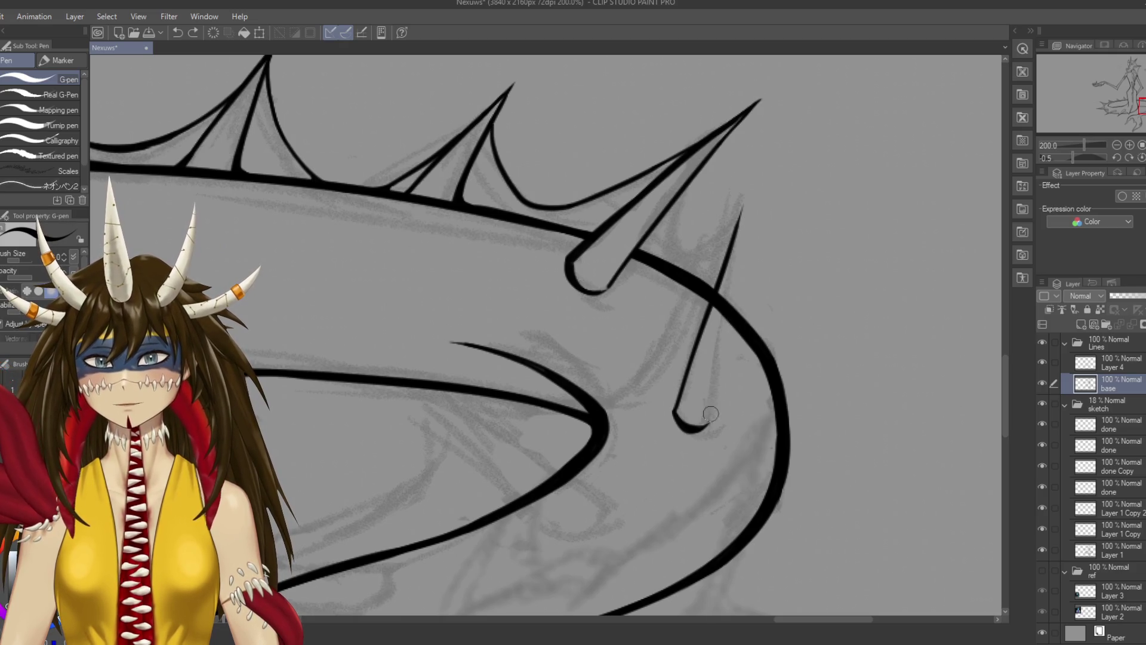
key("ctrl+z")
left_click_drag(710, 419, 759, 170)
key("ctrl+z")
left_click_drag(710, 421, 759, 170)
key("ctrl+z")
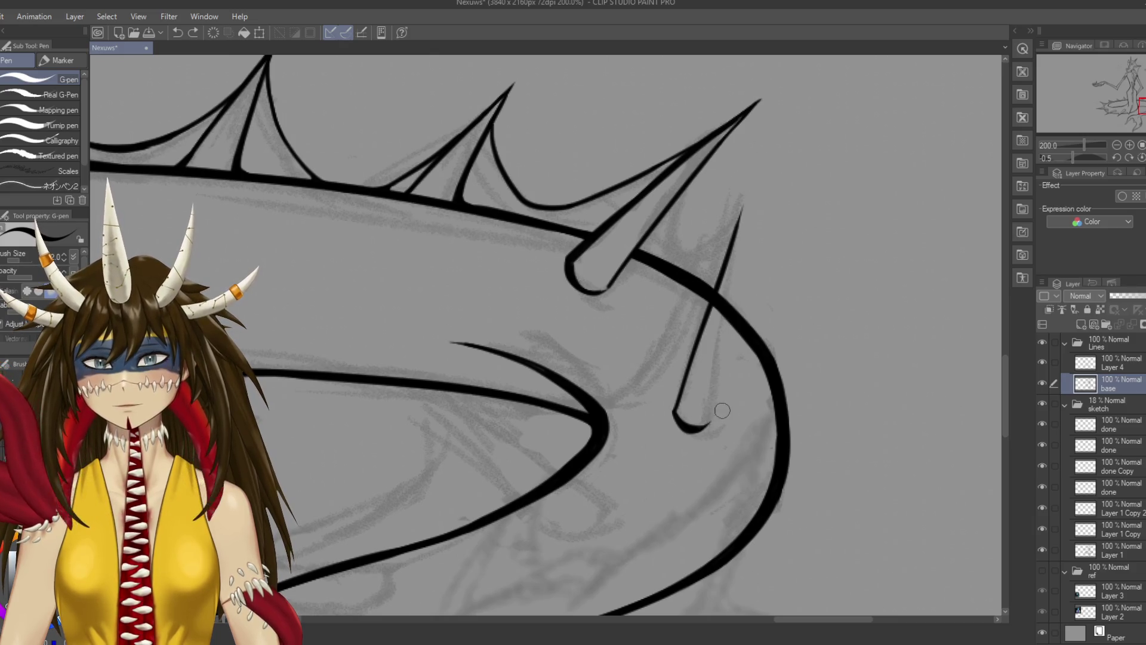
left_click_drag(712, 420, 743, 252)
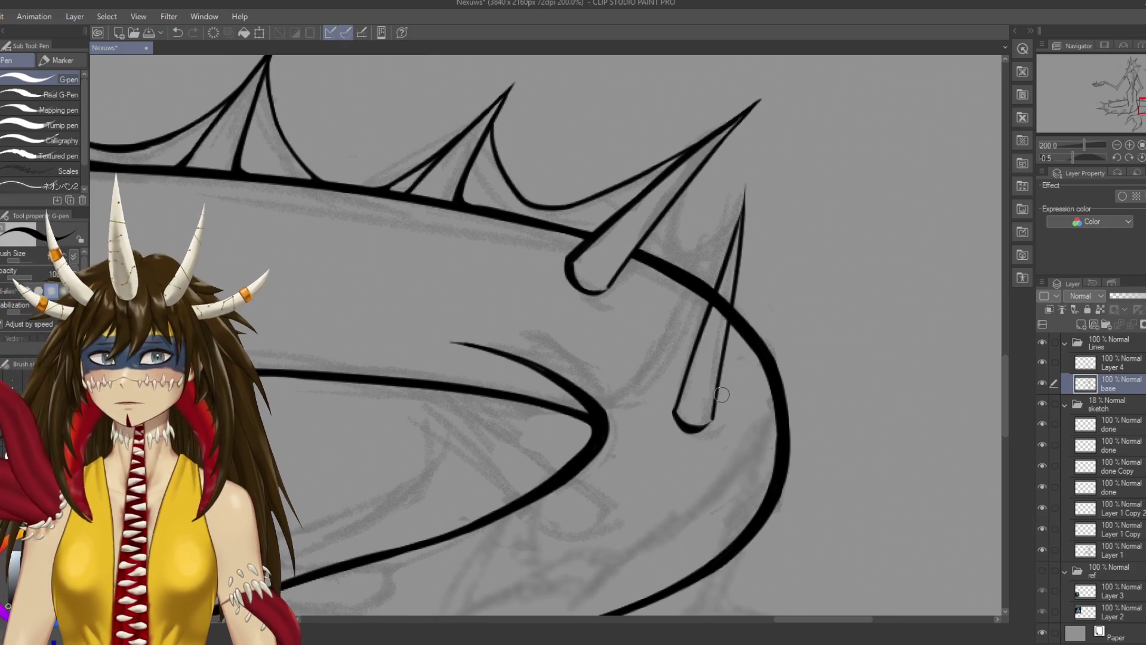
left_click_drag(746, 271, 832, 269)
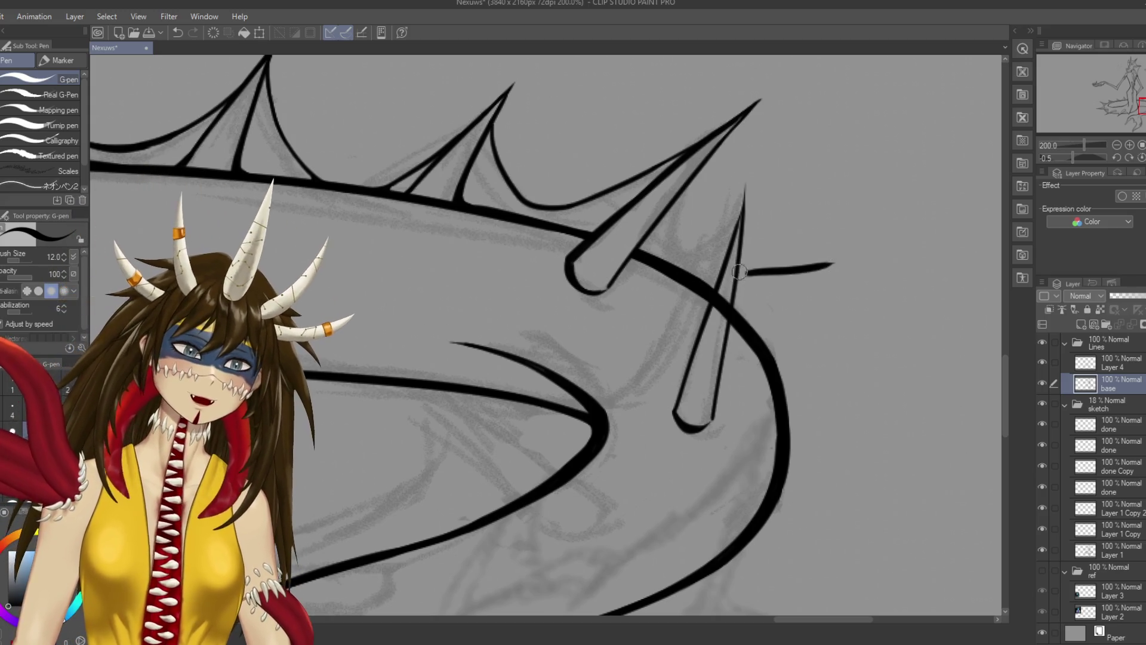
left_click_drag(736, 218, 742, 281)
key("ctrl+z")
key("ctrl+z")
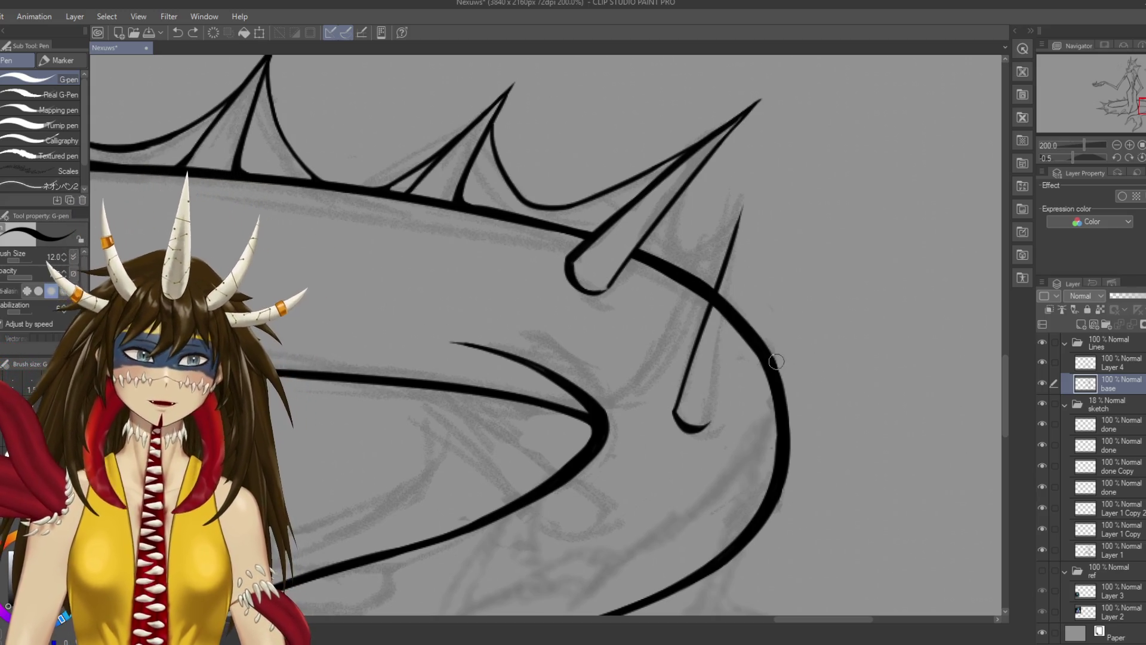
key("ctrl+s")
Undo a stray stroke beside the lower spike, shrink the pen to size 7, and save
left_click_drag(704, 424, 652, 428)
mouse_move(678, 325)
left_mouse_down()
mouse_move(649, 433)
mouse_move(695, 201)
left_mouse_up()
key("ctrl+z")
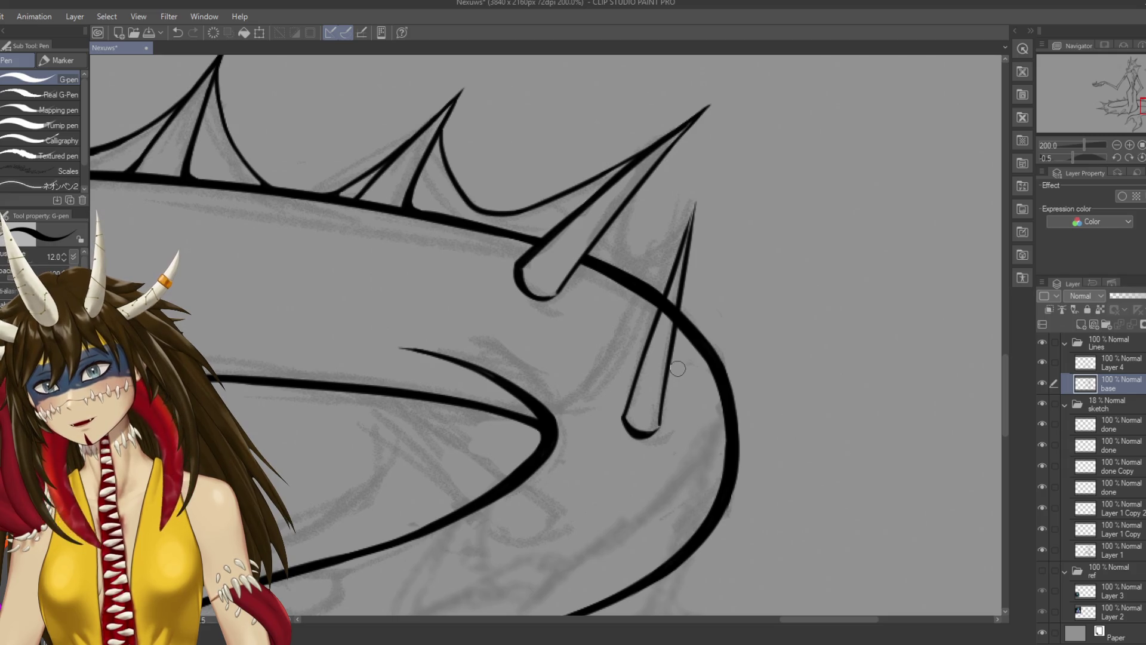
key("bracketleft")
key("bracketleft")
key("bracketleft")
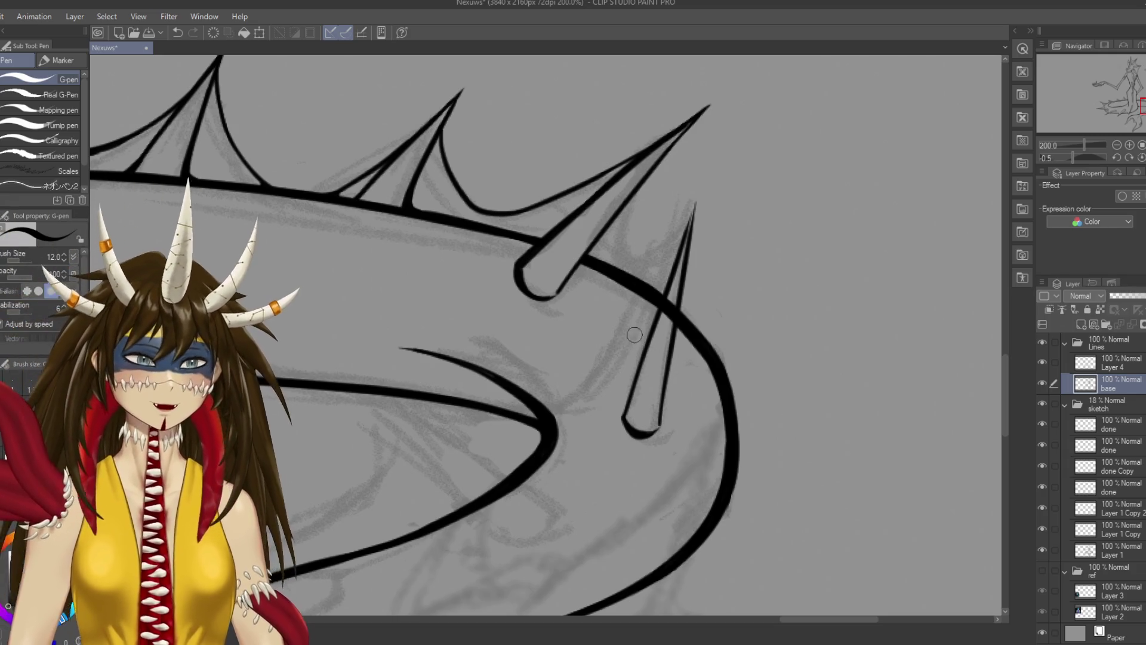
key("ctrl+z")
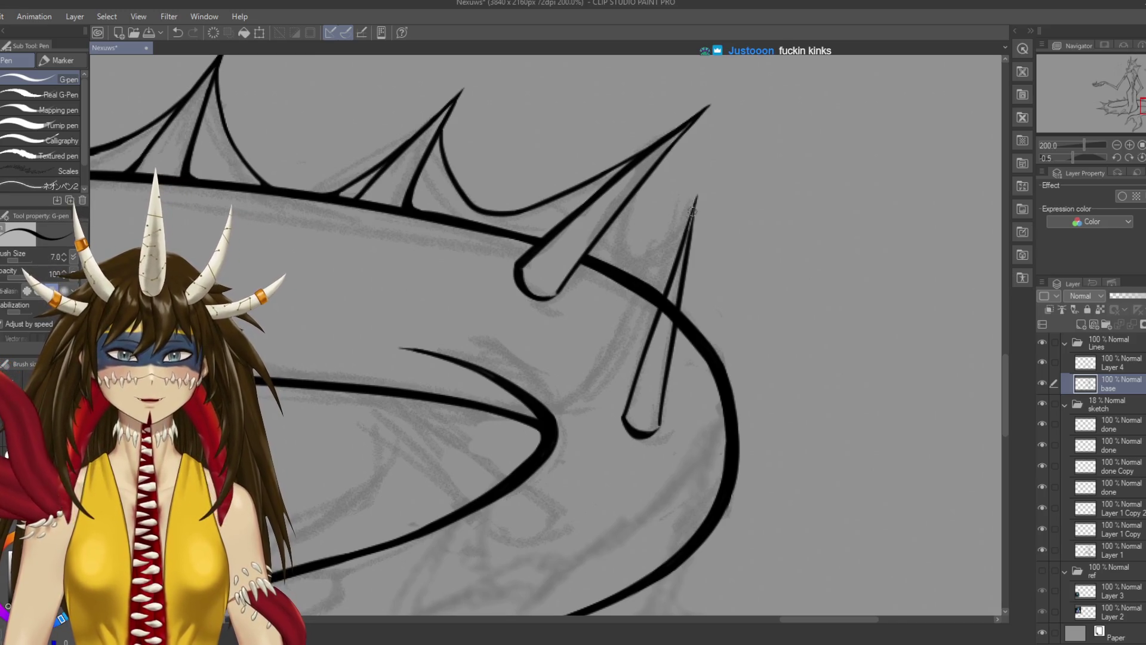
key("ctrl+s")
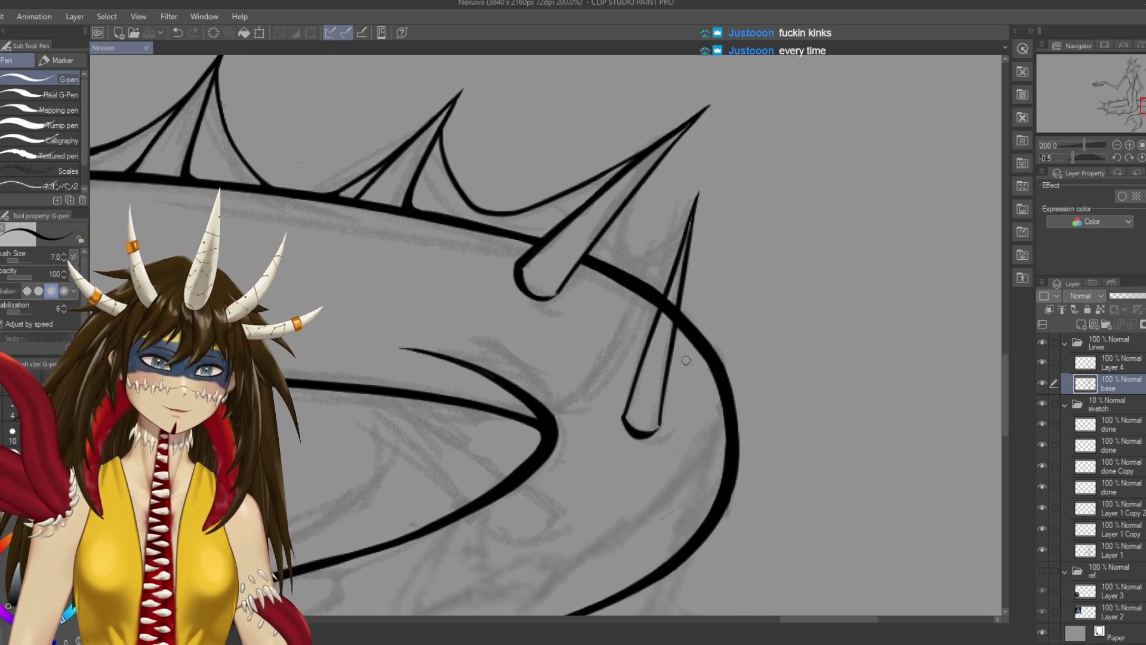
scroll(687, 329, "down", 2)
Close the thin tail spike's base and extend its tip along the left edge, saving each change
left_click_drag(668, 364, 665, 372)
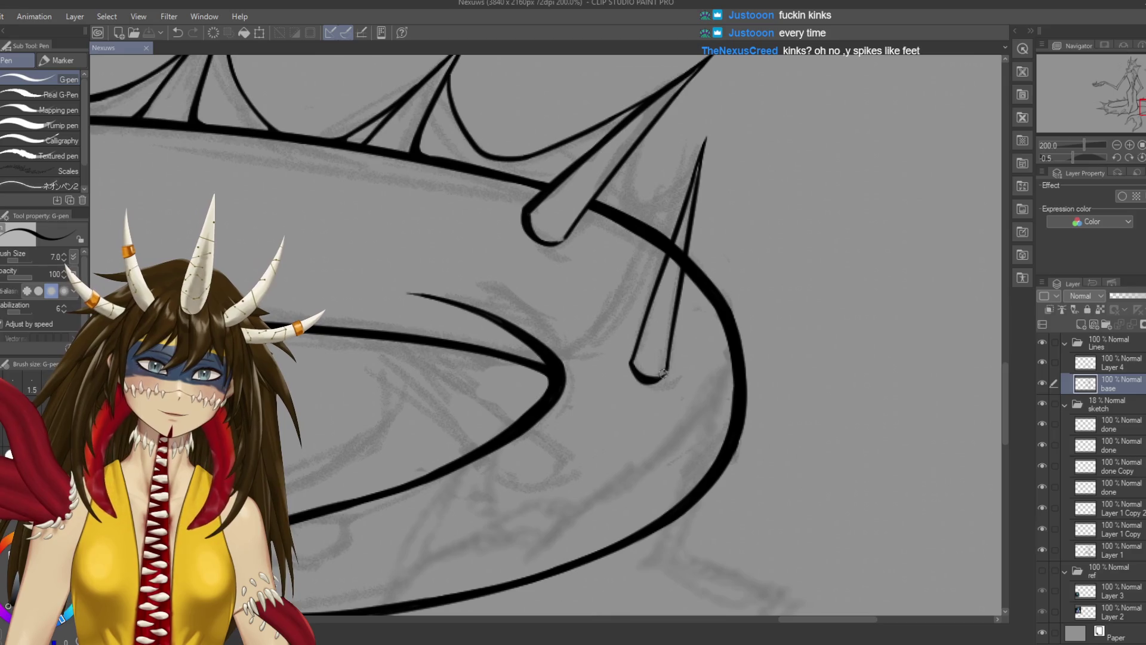
key("ctrl+s")
left_click_drag(701, 143, 652, 168)
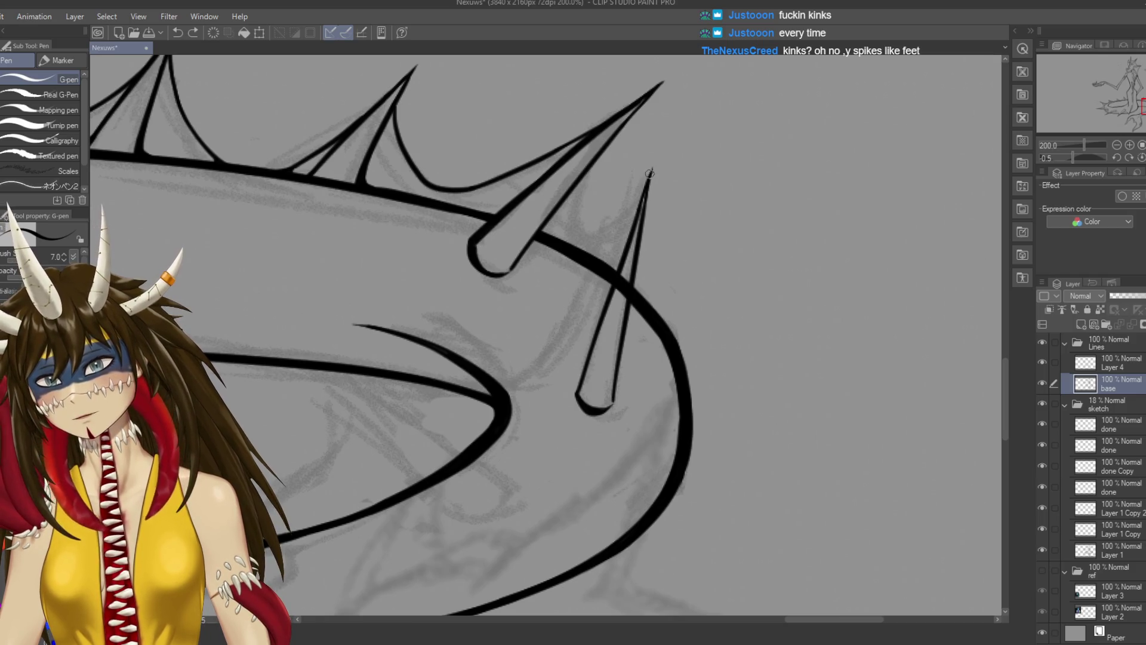
left_click_drag(651, 163, 632, 218)
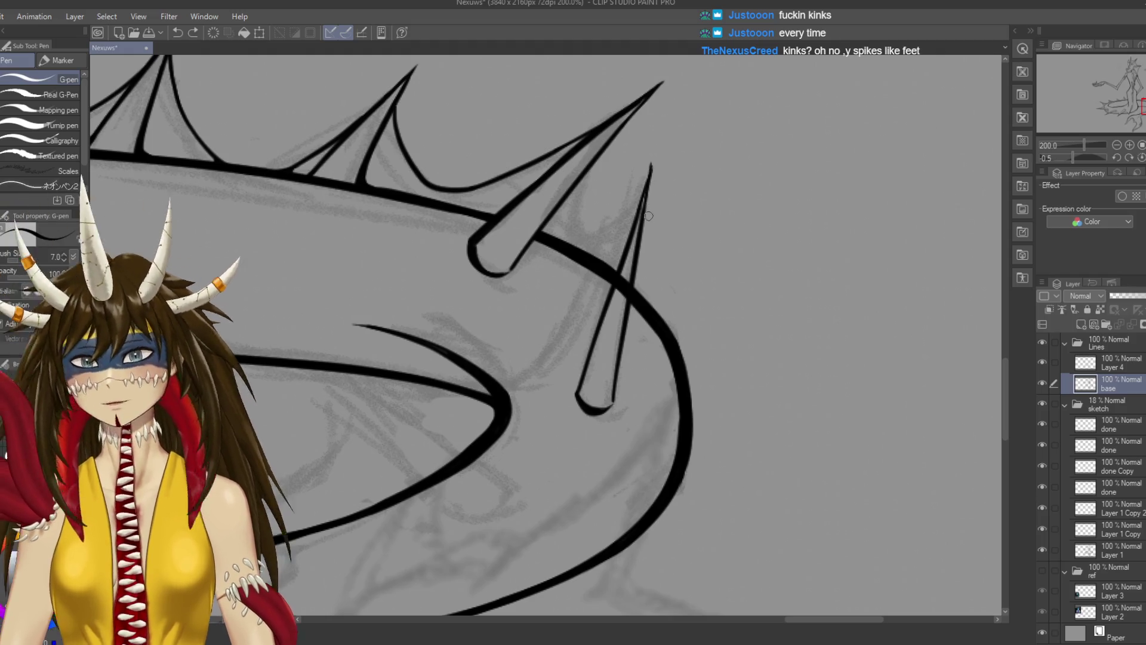
key("ctrl+s")
mouse_move(642, 202)
left_mouse_down()
mouse_move(672, 222)
mouse_move(836, 597)
mouse_move(551, 352)
left_mouse_up()
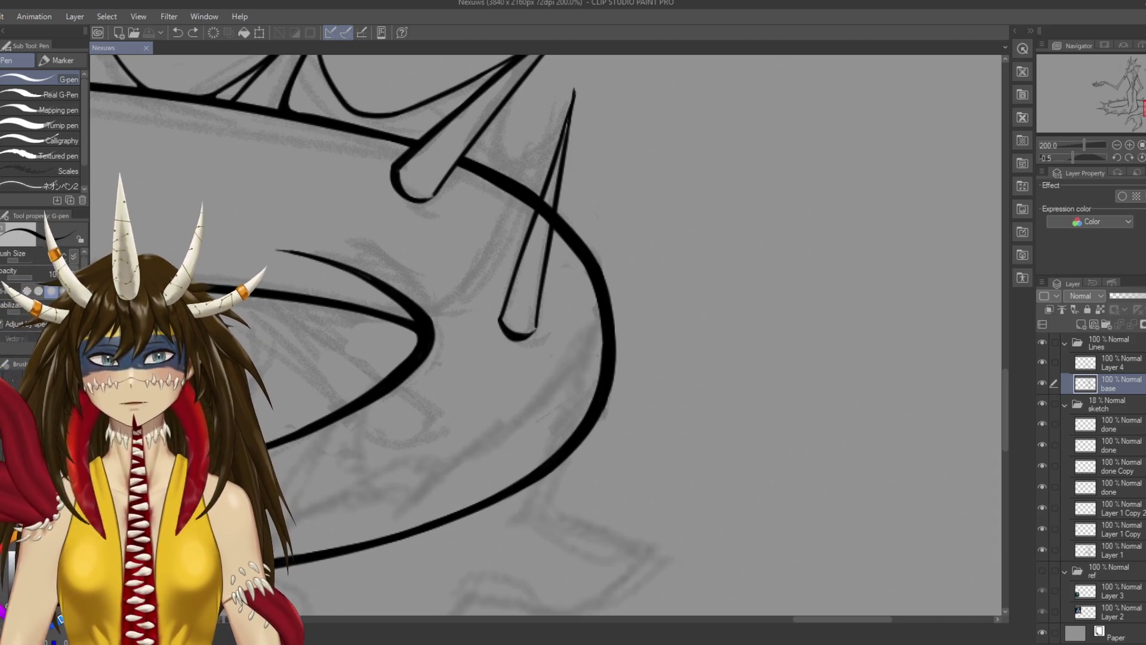
Move up from the base layer to Layer 4 in the Lines folder for inking
scroll(533, 317, "down", 1)
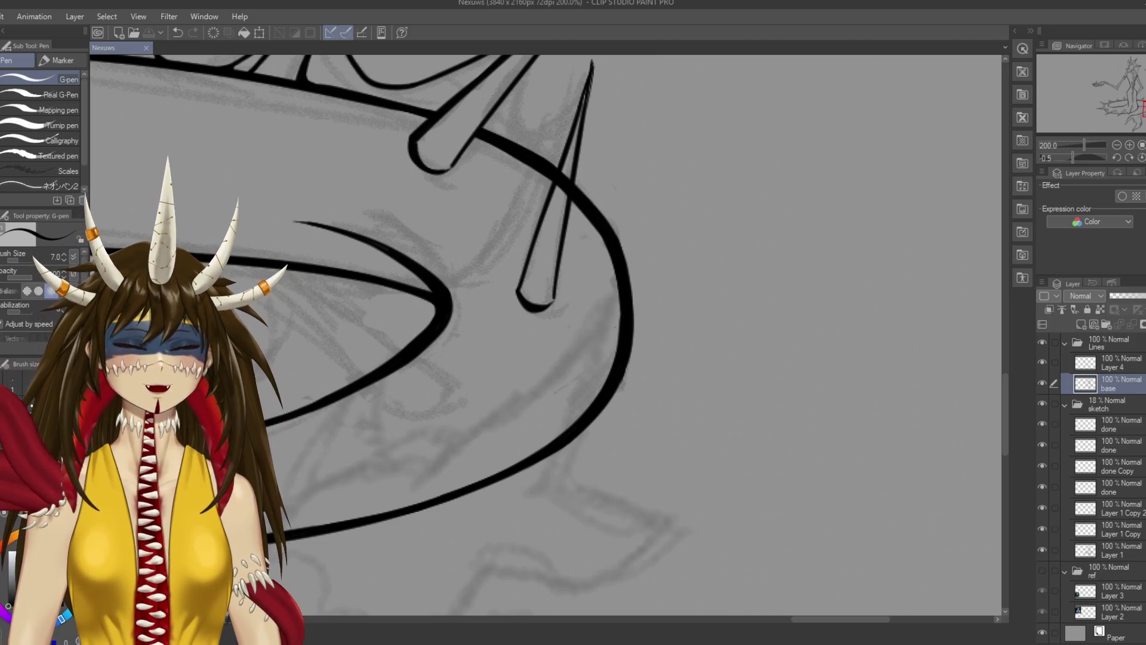
key("alt+bracketright")
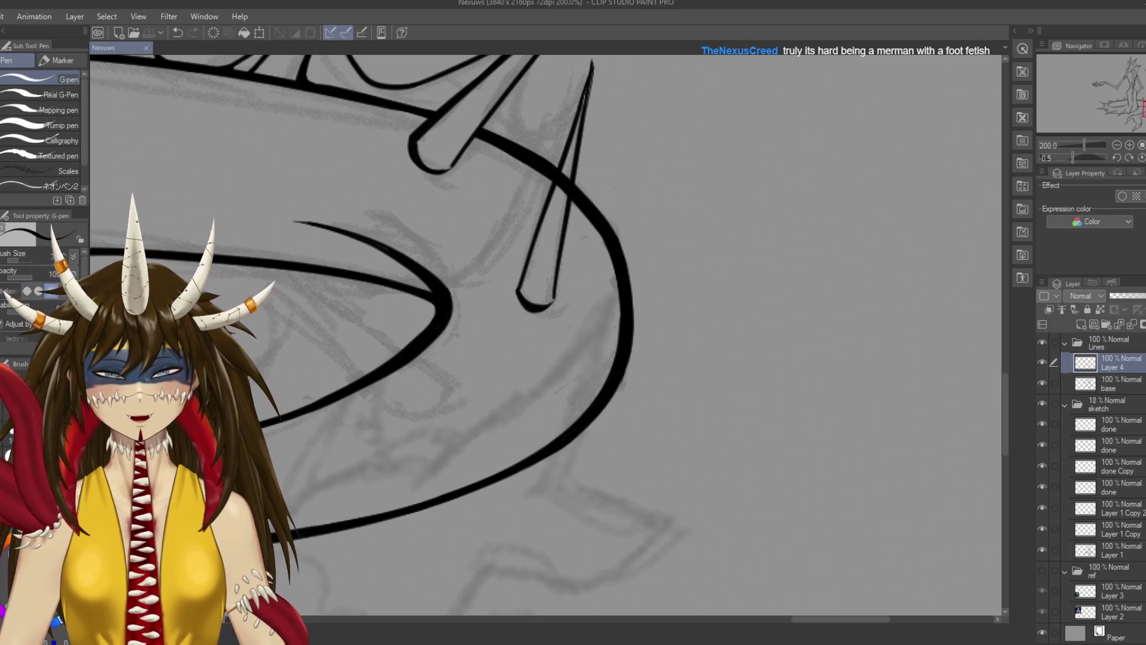
Thicken the thin spike's base, pointed tip and right edge on Layer 4, undoing one stray stroke
left_click_drag(547, 233, 616, 268)
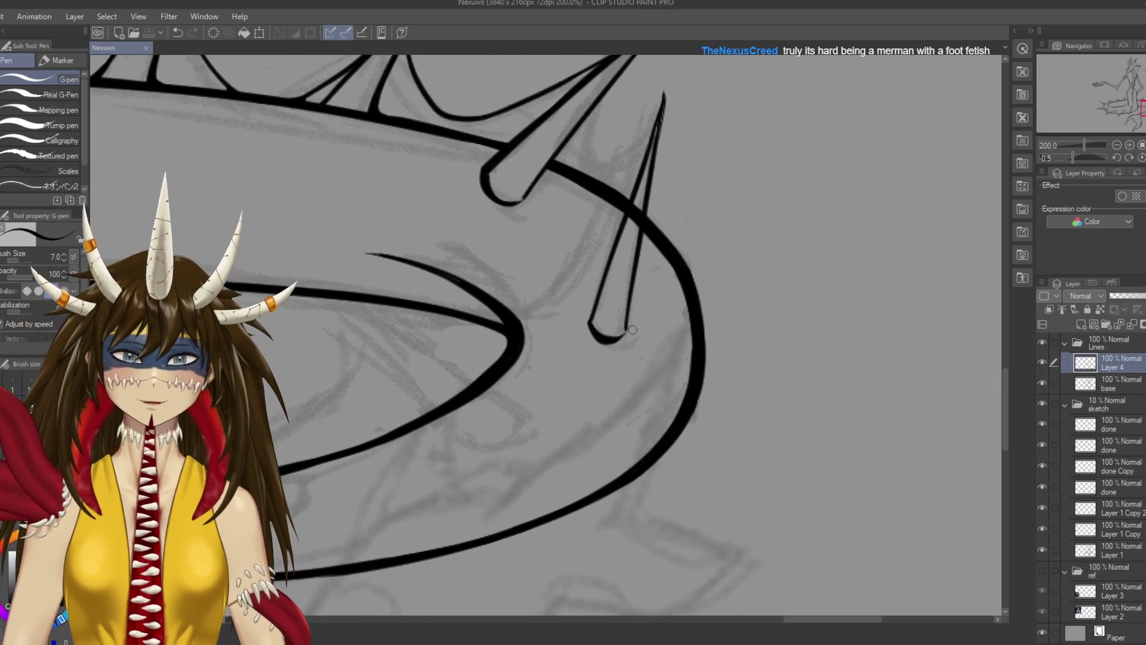
left_click_drag(632, 306, 626, 329)
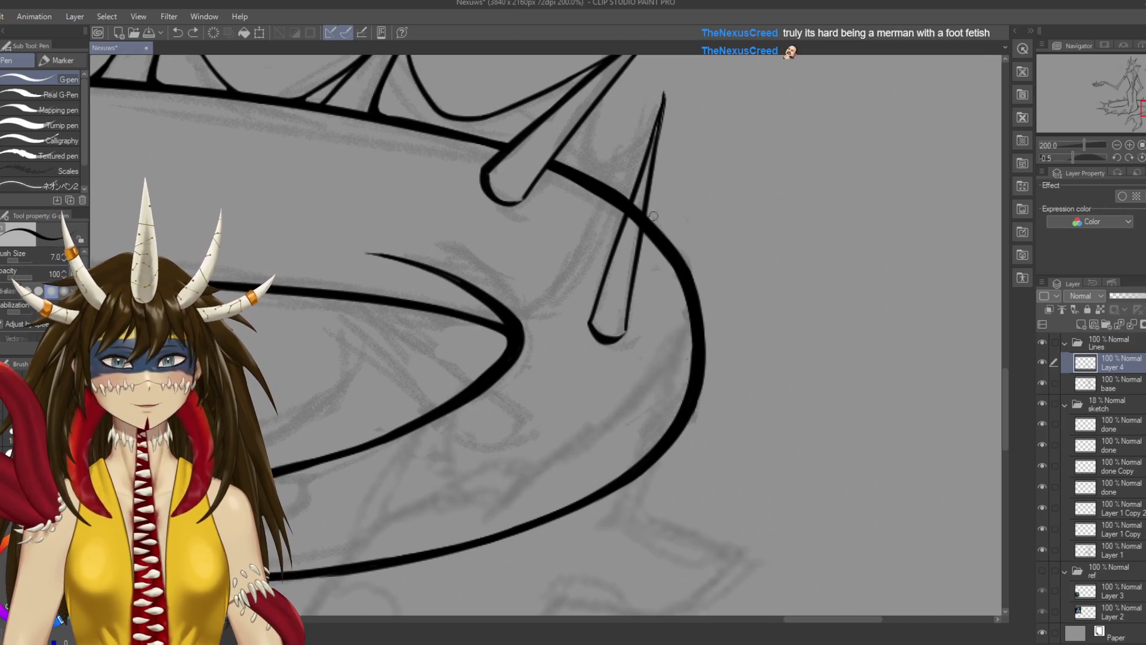
left_click_drag(665, 96, 630, 315)
mouse_move(639, 270)
left_mouse_down()
mouse_move(628, 335)
mouse_move(632, 324)
left_mouse_up()
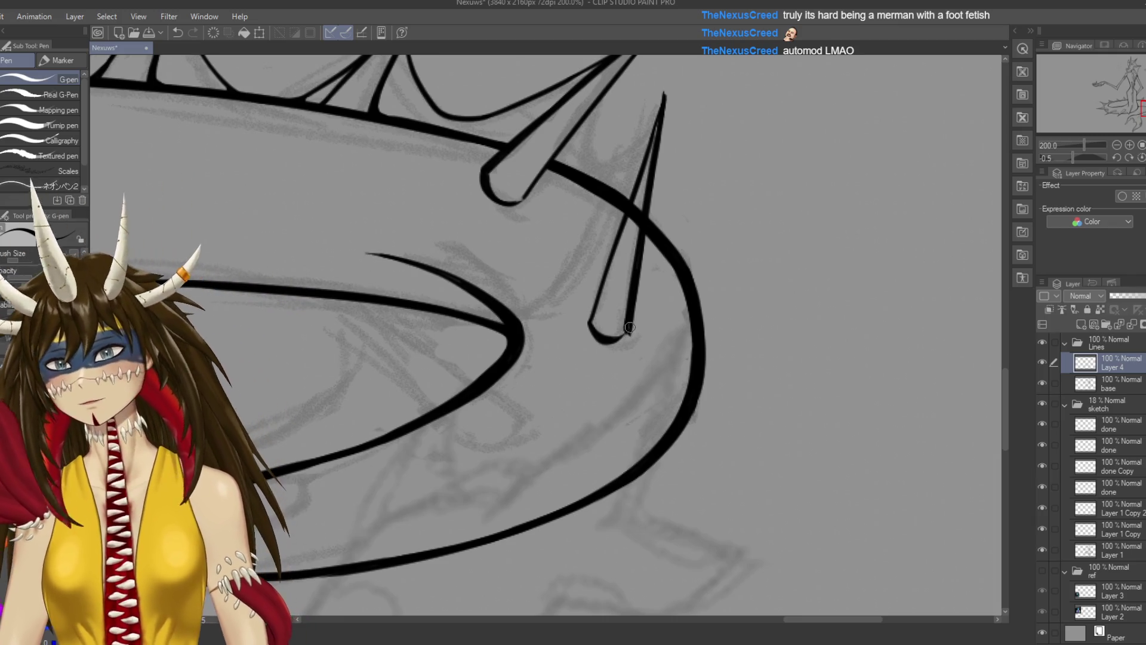
left_click_drag(629, 362, 641, 321)
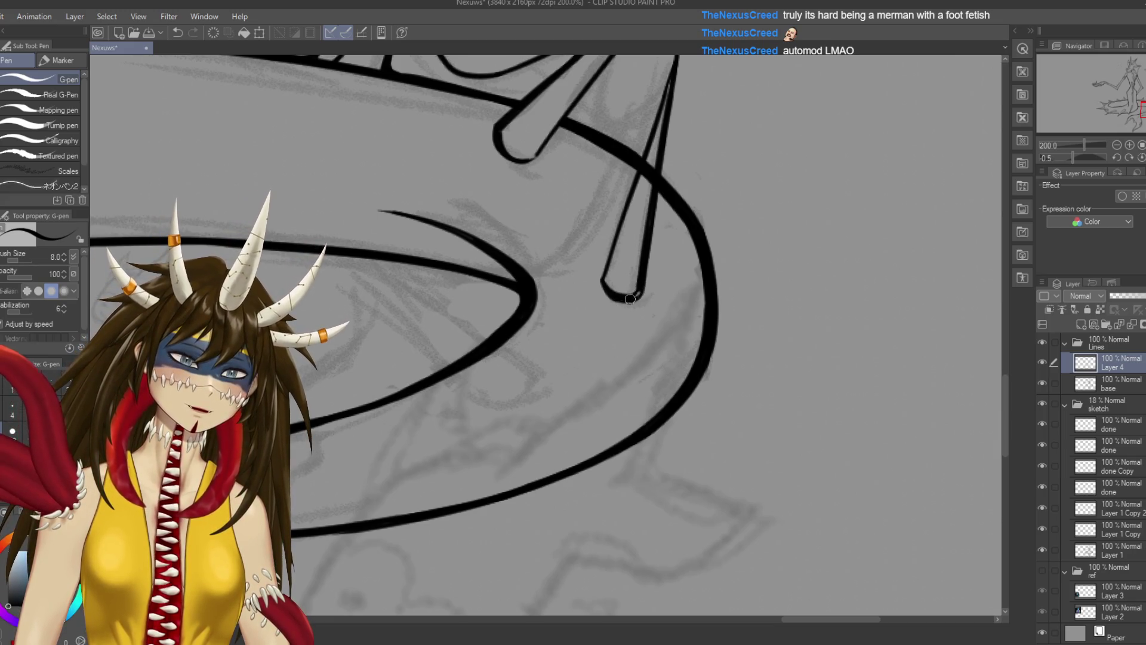
key("ctrl+z")
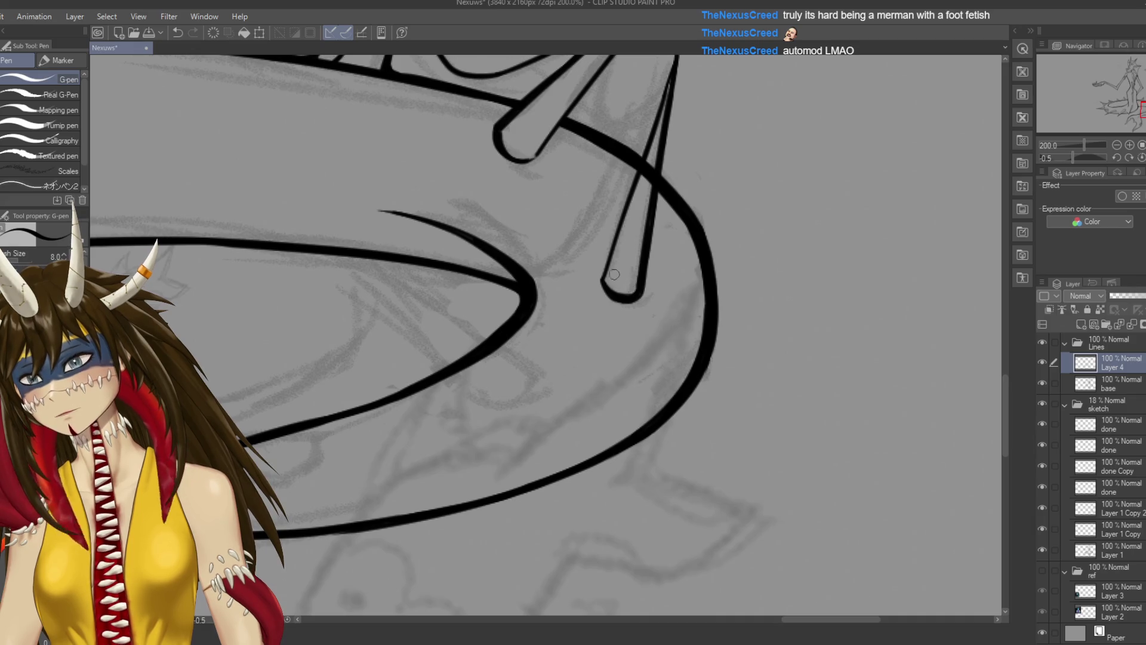
key("e")
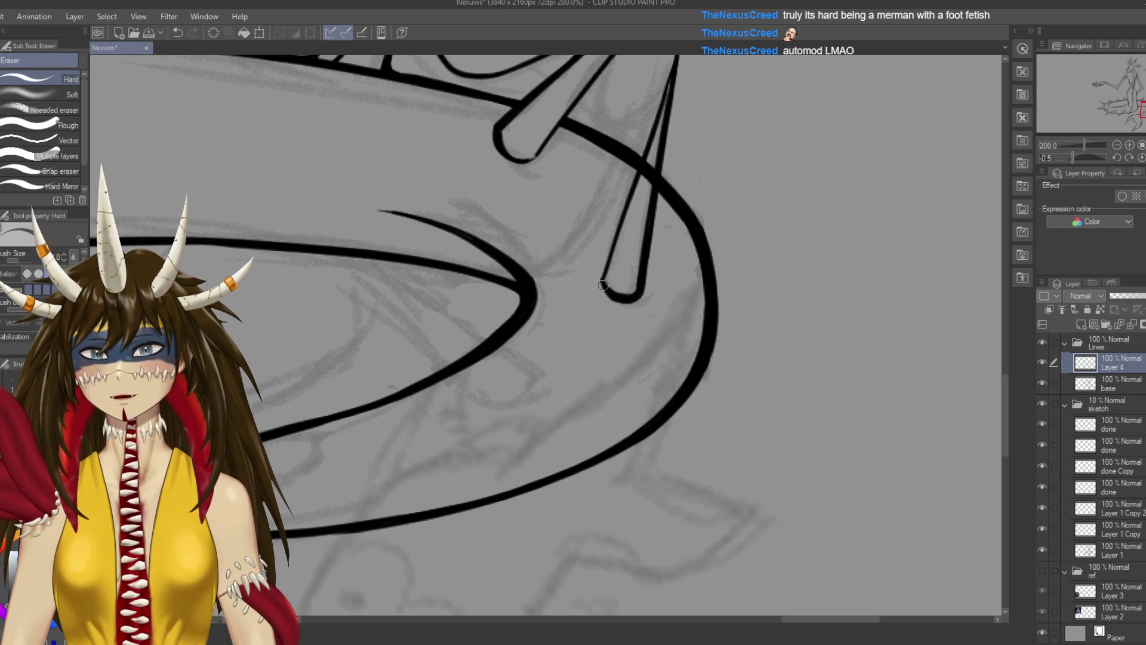
Go back to the base layer and re-ink the thin spike's left edge with the G-pen
key("alt+bracketleft")
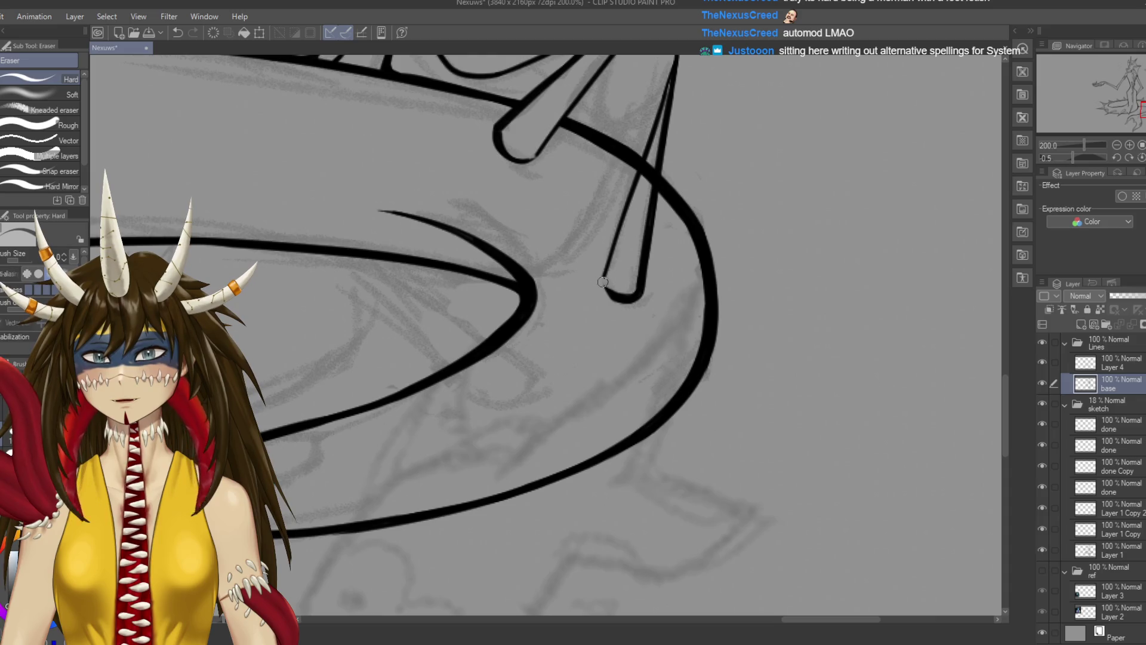
key("p")
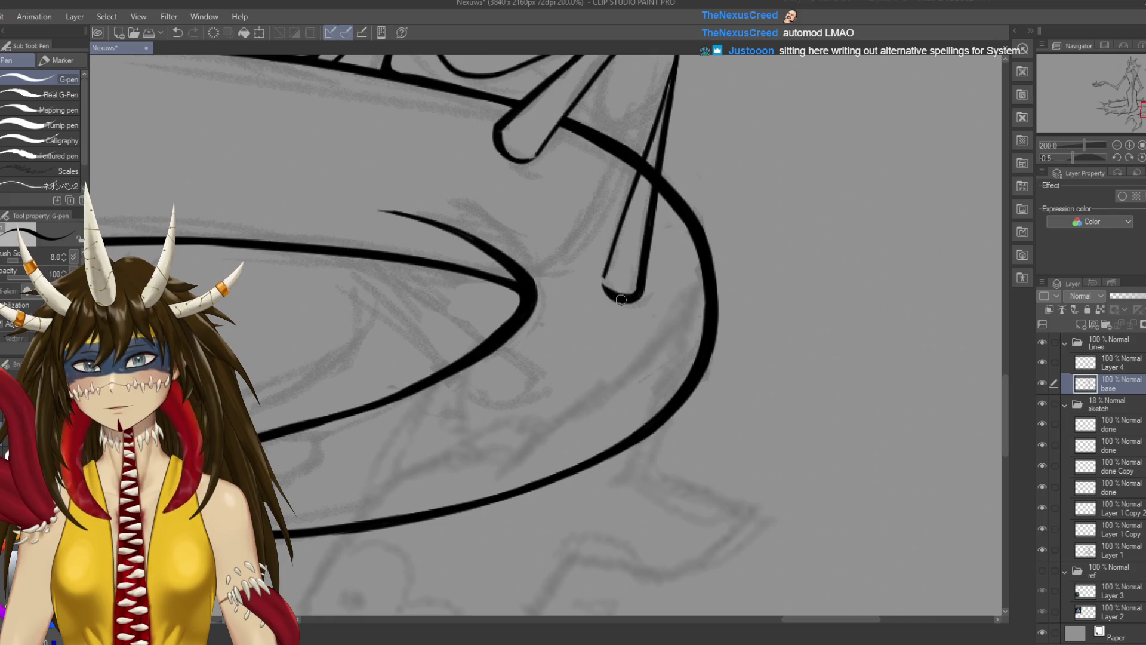
key("ctrl+s")
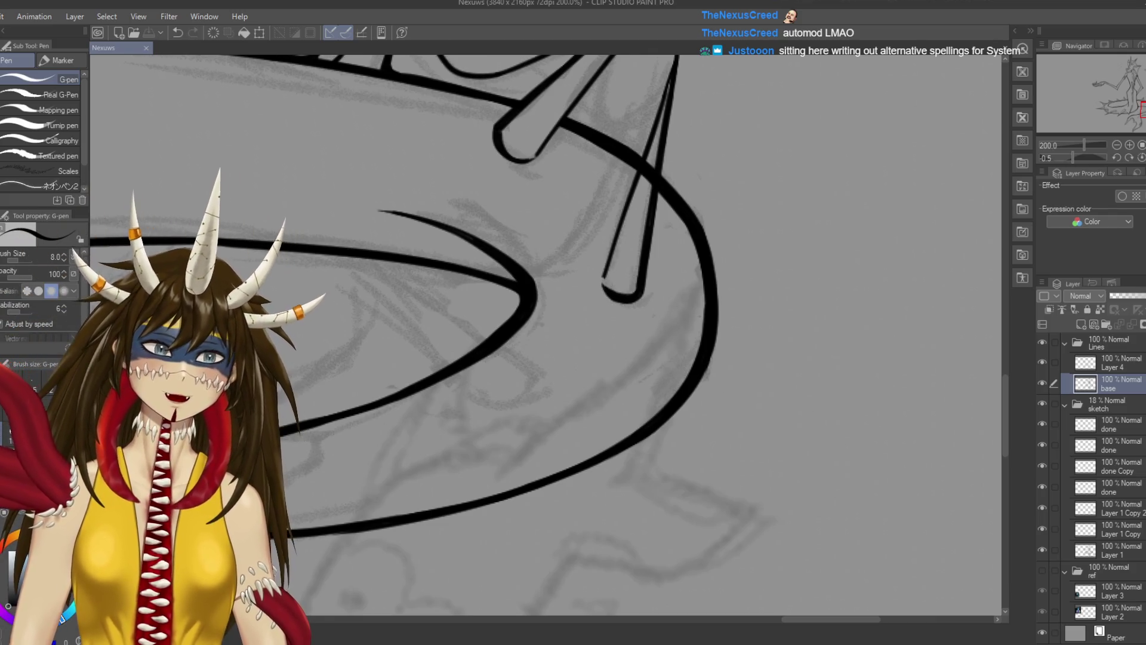
scroll(713, 418, "up", 1)
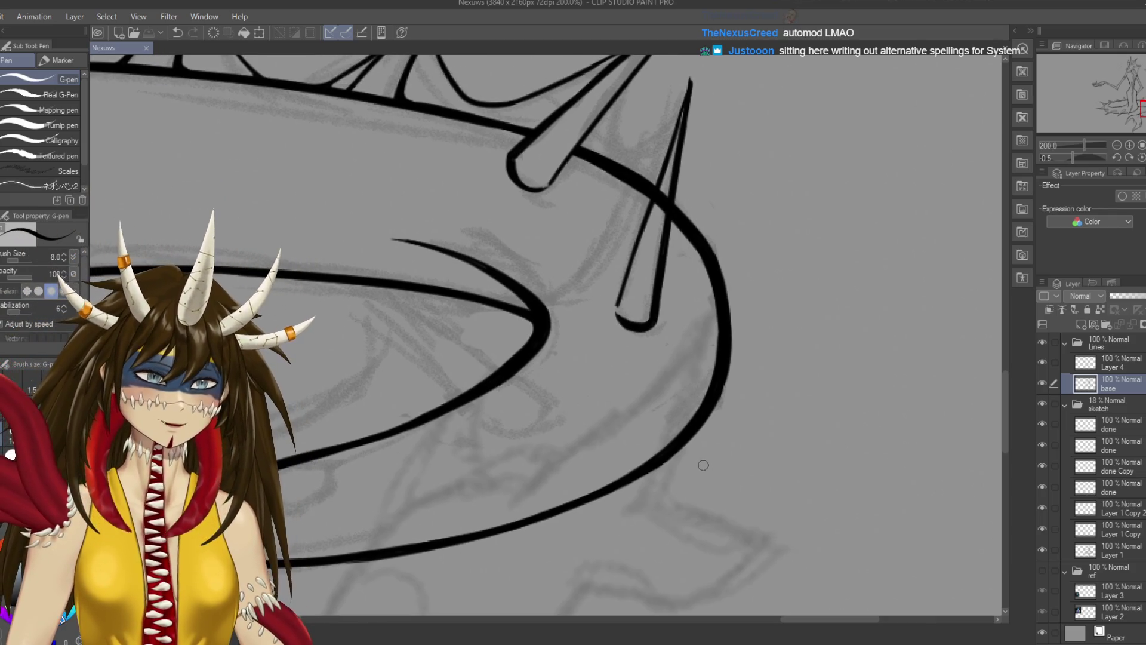
left_click_drag(621, 305, 648, 210)
Erase the excess tail outline where the thin spike crosses it with the Hard eraser
key("e")
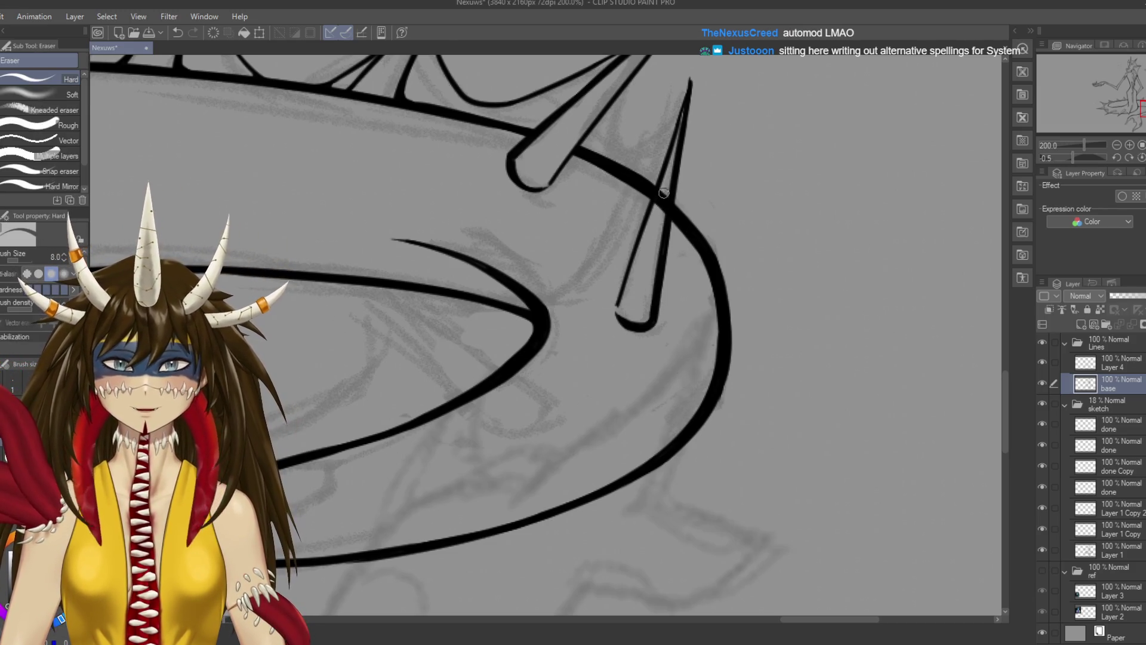
key("ctrl+s")
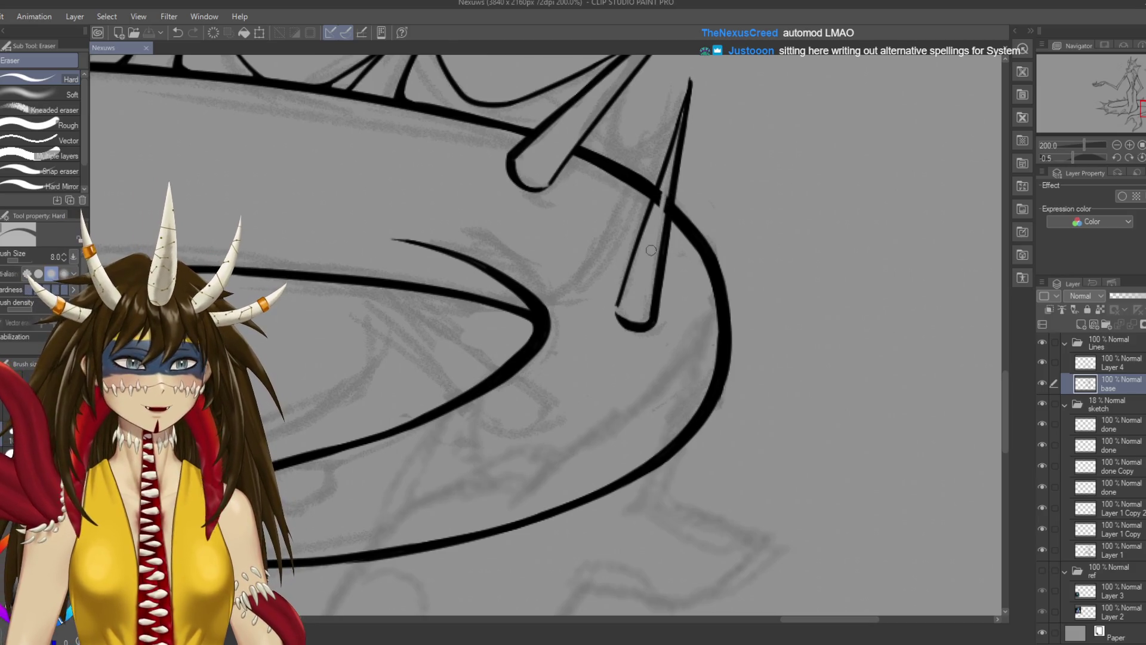
scroll(650, 250, "up", 2)
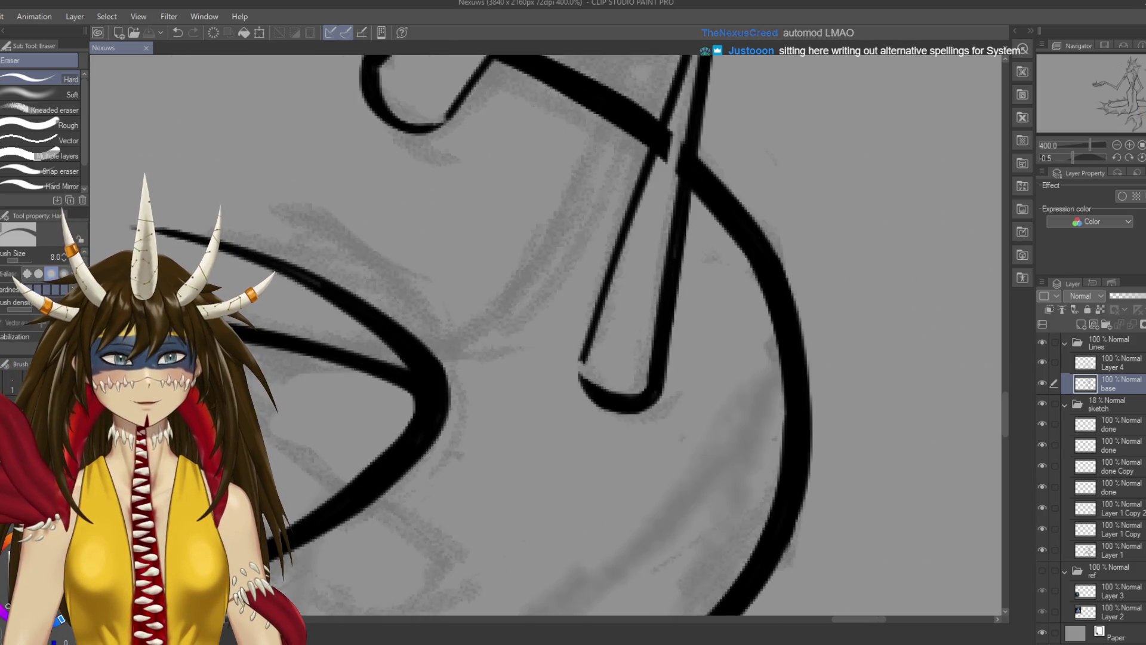
left_click_drag(537, 299, 537, 471)
left_click_drag(671, 315, 665, 317)
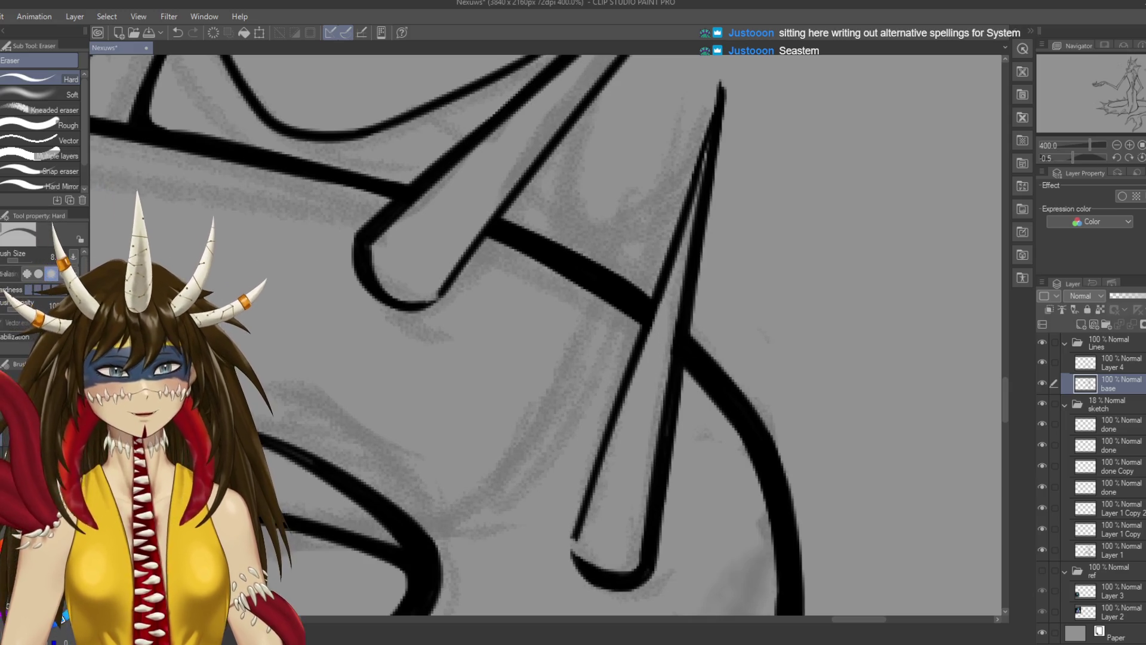
scroll(694, 416, "down", 2)
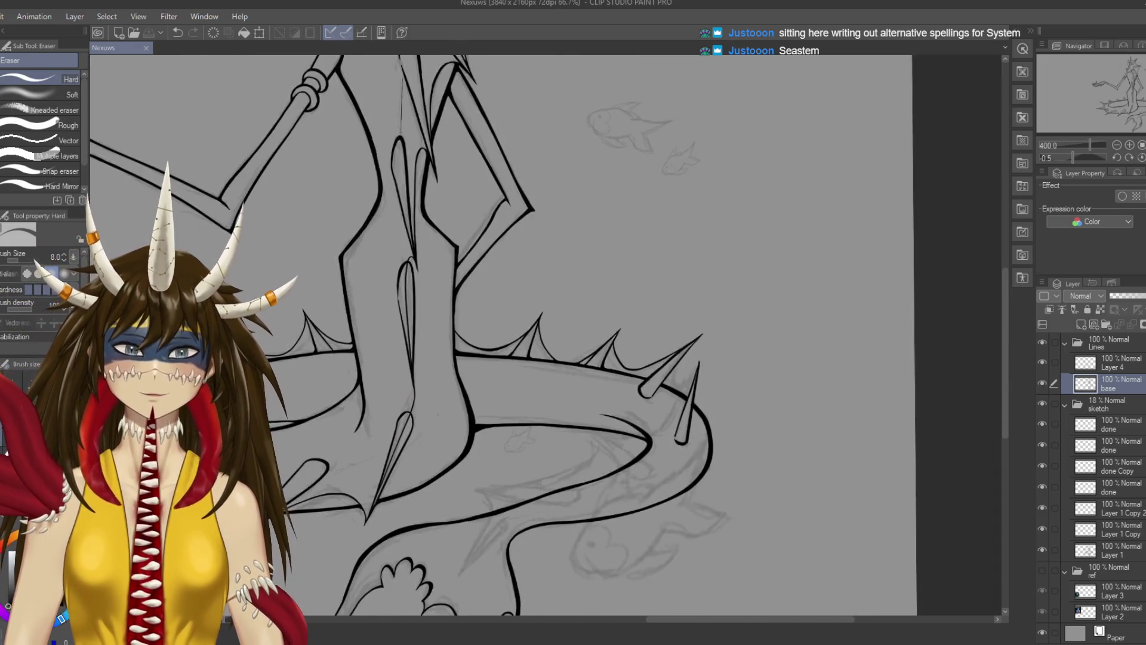
Erase stray ink along the thin spike's lines, save, and zoom out to 50% to view the whole figure
left_click_drag(694, 415, 706, 247)
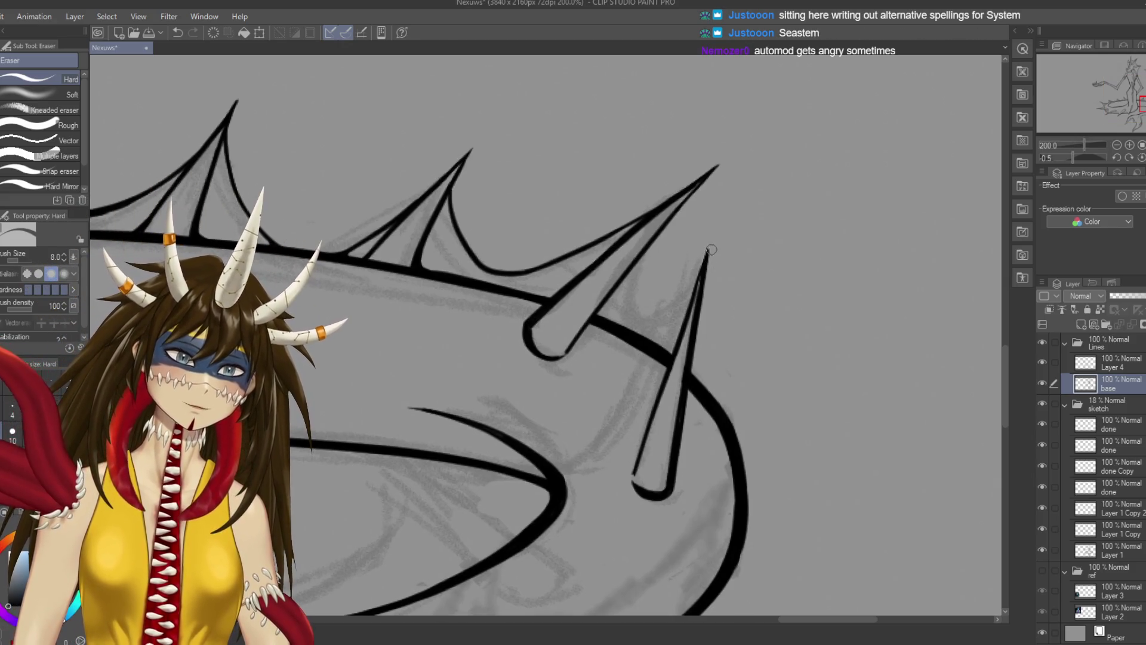
key("ctrl+s")
scroll(716, 293, "down", 1)
scroll(711, 219, "down", 2)
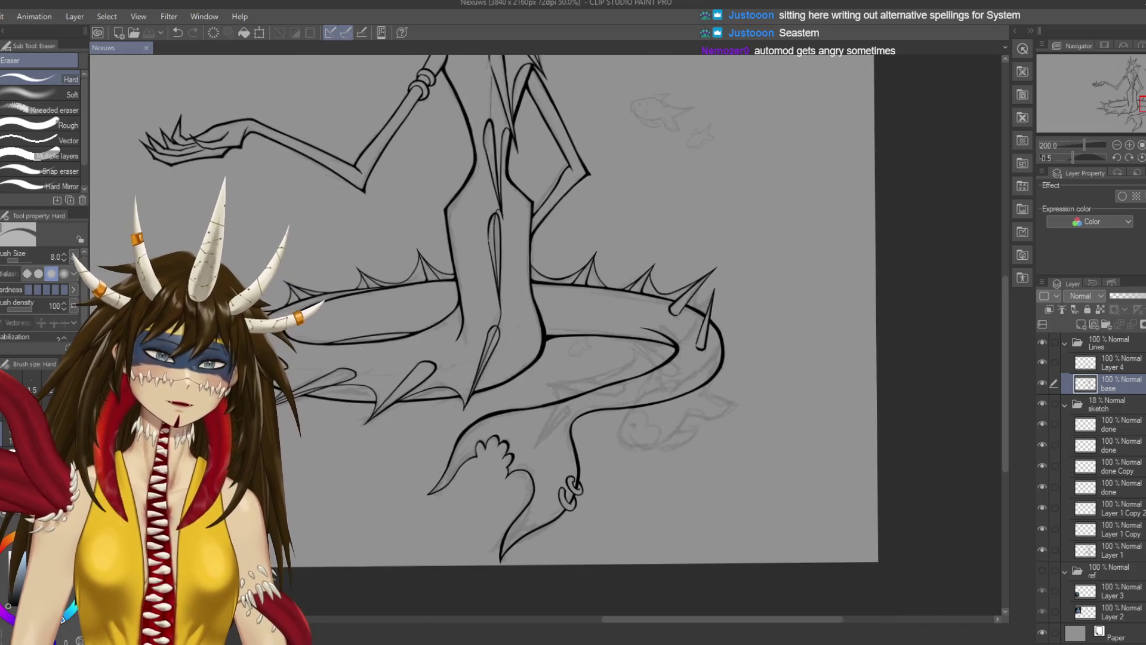
scroll(712, 218, "down", 1)
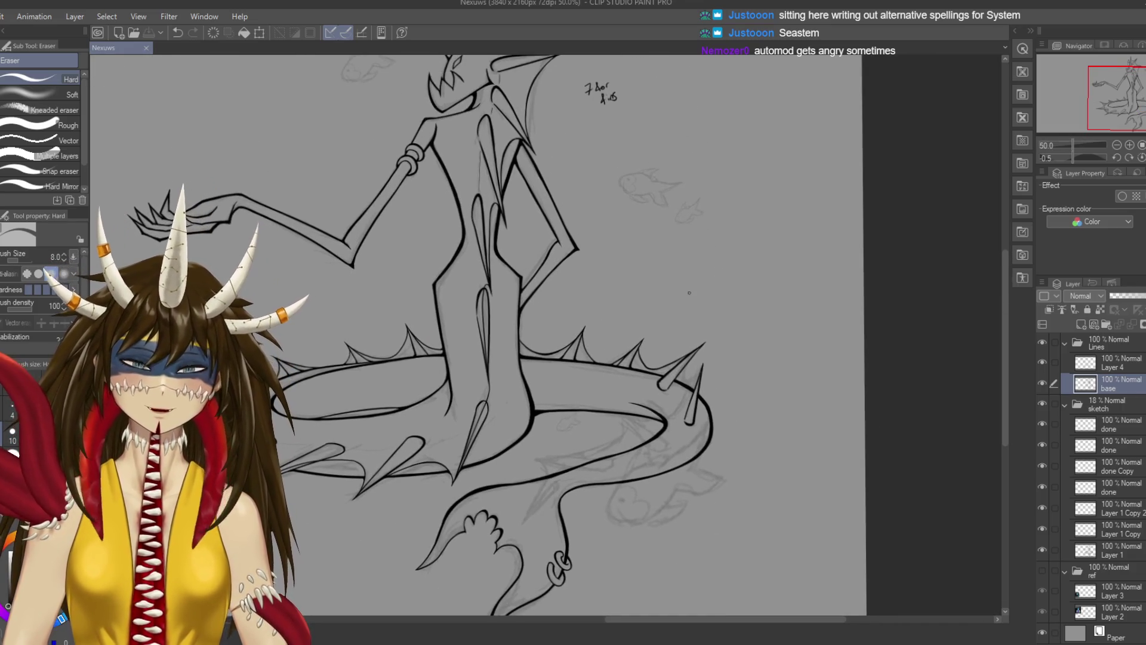